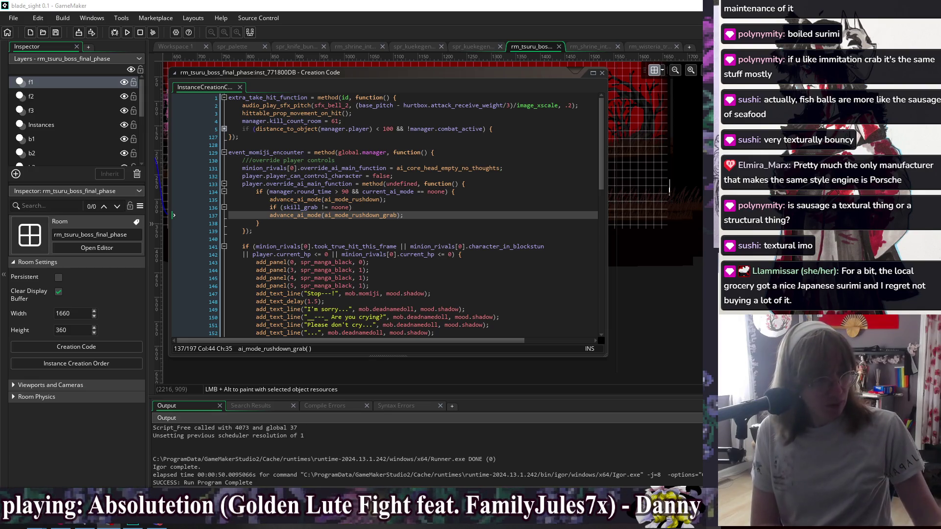
Inspect the method signature on line 133 and the function's closing lines around line 140.
click(397, 233)
click(398, 240)
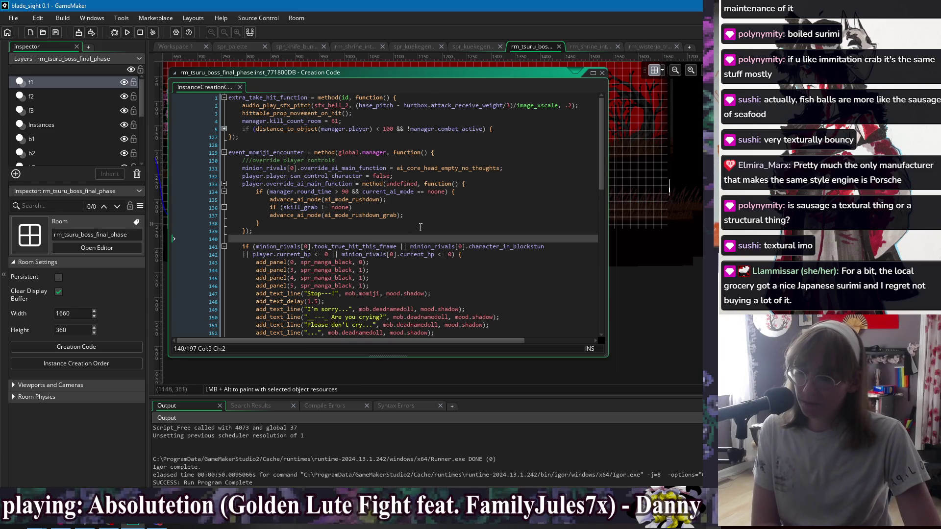
click(453, 201)
click(493, 185)
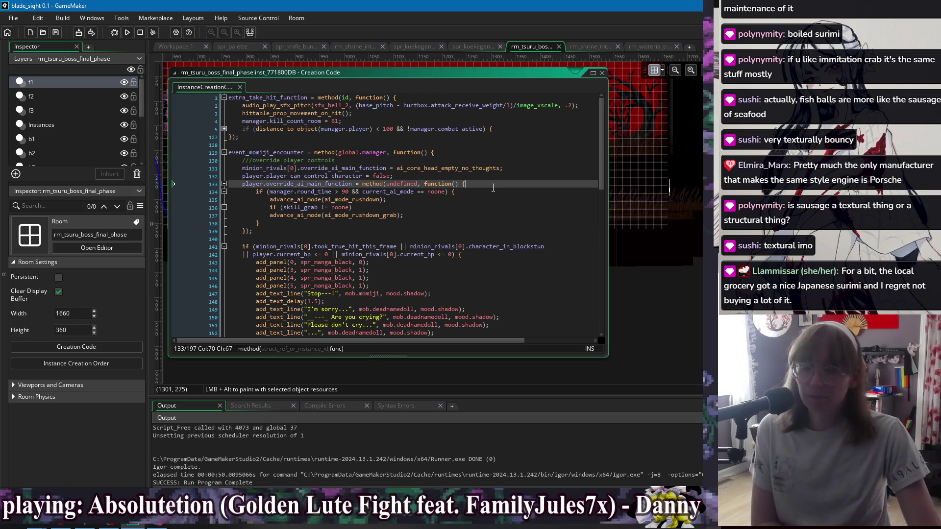
key(Down)
key(Down)
key(Down)
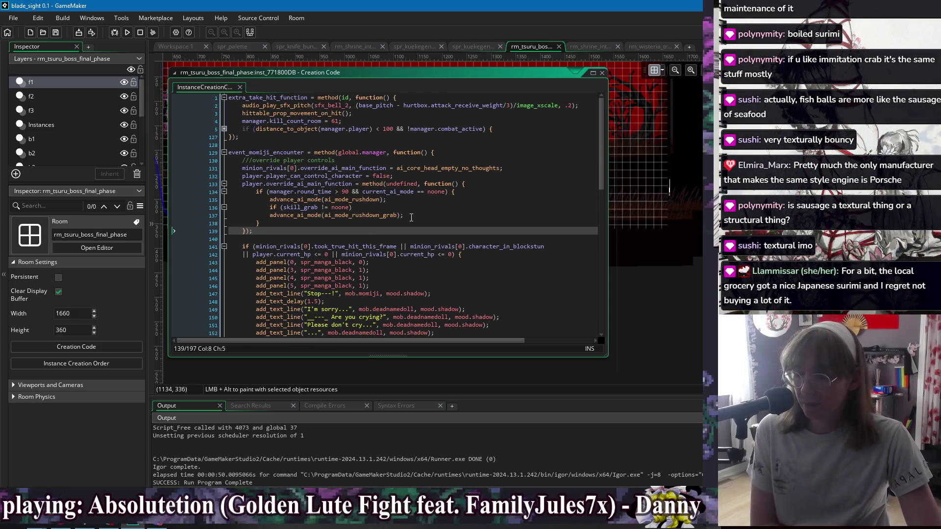
key(Up)
key(Up)
key(Up)
key(Down)
key(Down)
key(Down)
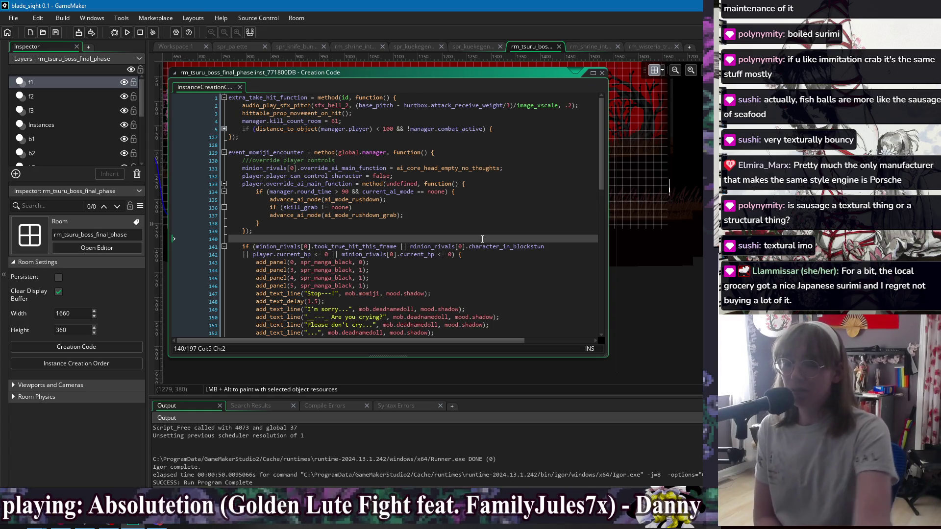
scroll(482, 238, down, 3)
scroll(481, 225, down, 10)
scroll(478, 210, down, 2)
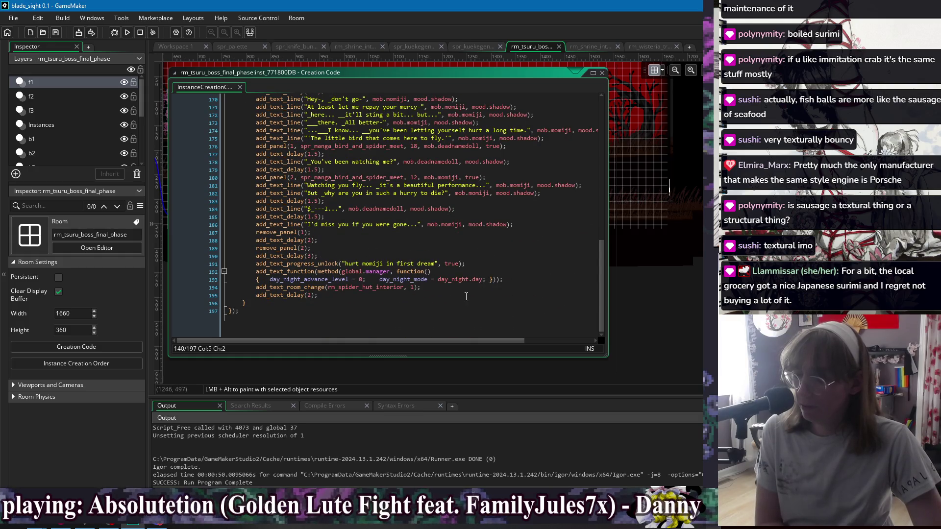
Check the file's last lines and fold then unfold event_momiji_encounter, ending on blank line 140.
click(483, 311)
click(485, 324)
scroll(482, 294, up, 15)
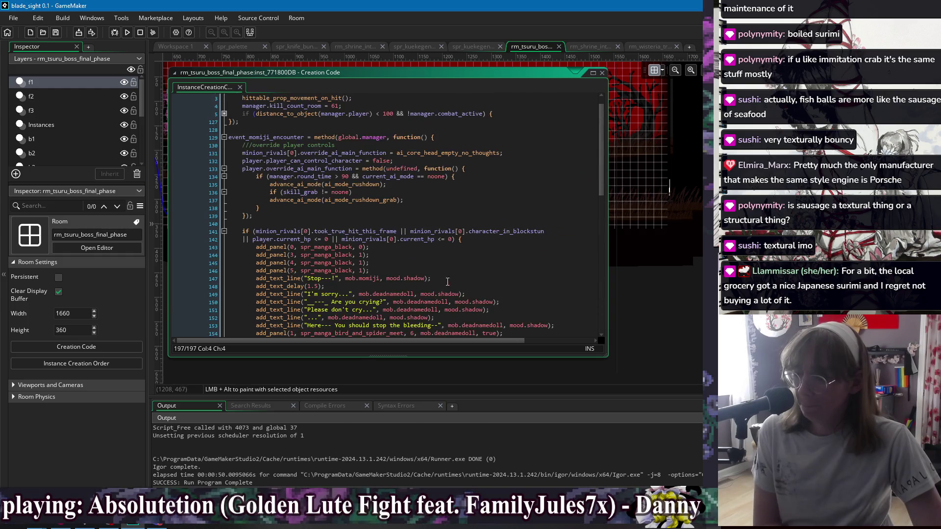
click(336, 222)
scroll(372, 211, up, 1)
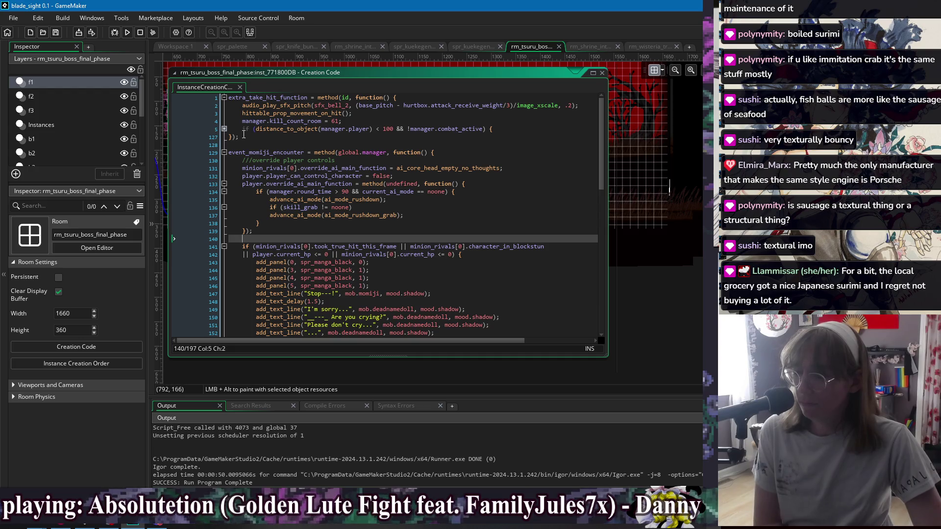
click(260, 145)
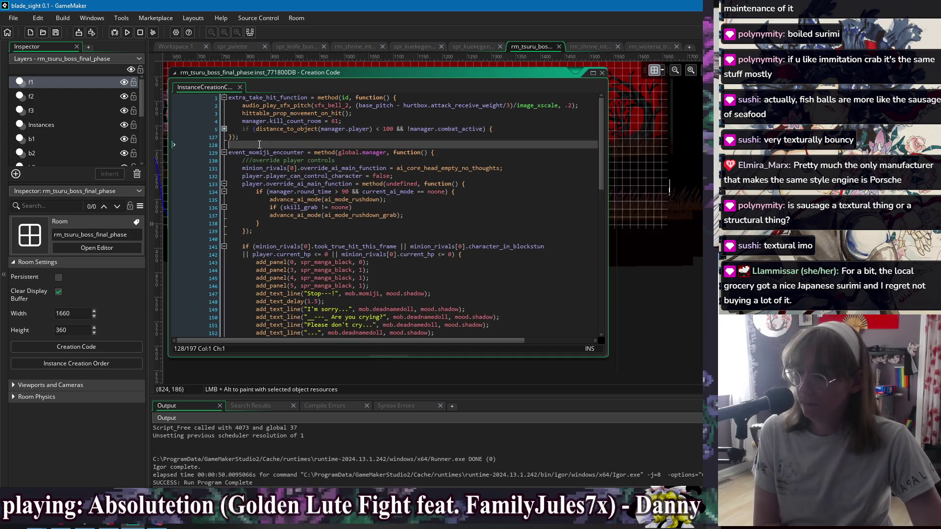
click(225, 152)
click(224, 152)
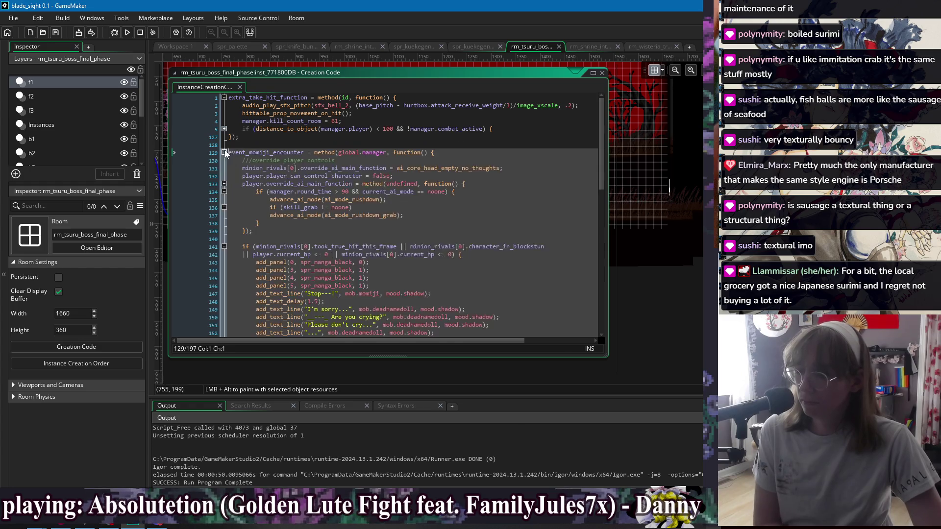
click(383, 231)
key(Down)
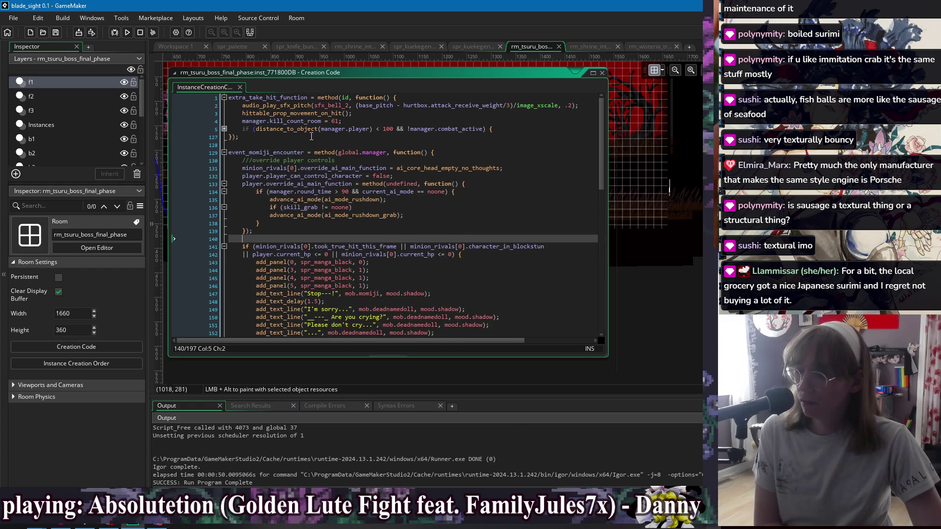
Close the instance dialog, select the Instances layer and open the ! instance's creation code.
click(640, 127)
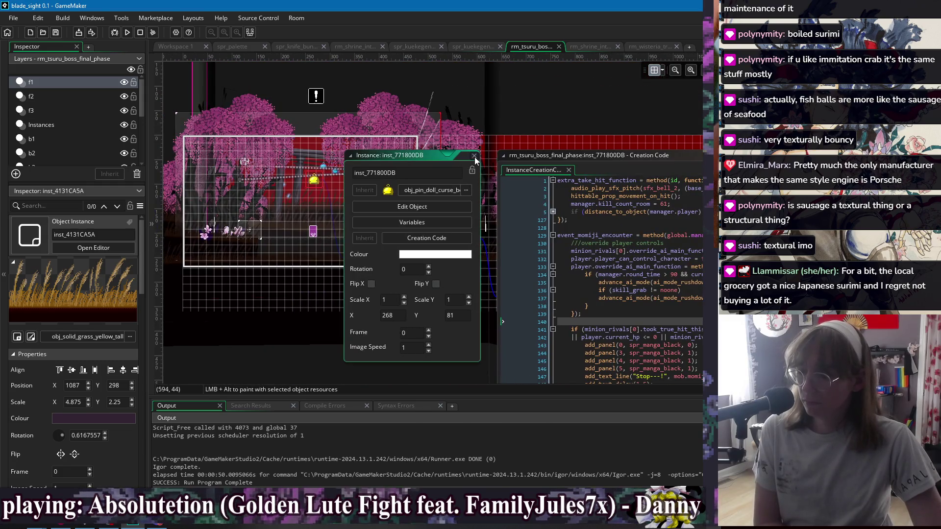
click(475, 156)
drag(322, 97, 422, 162)
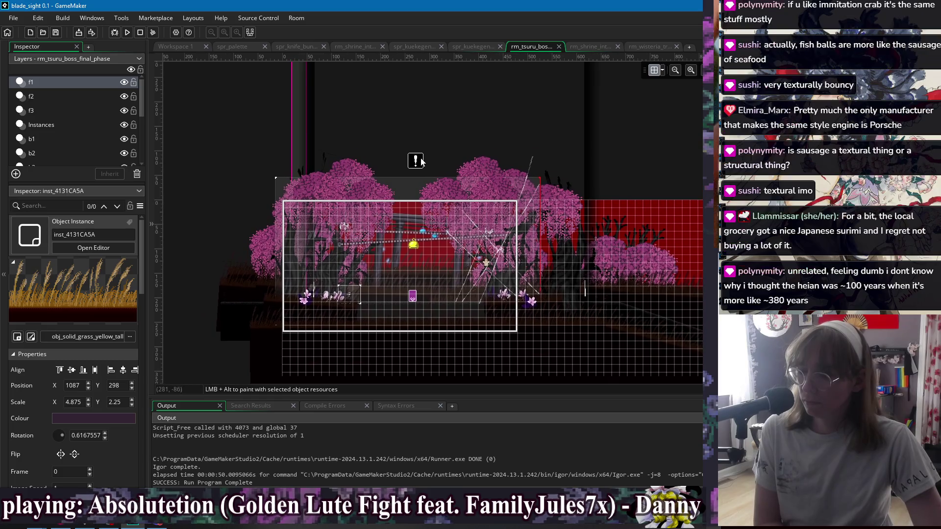
click(58, 125)
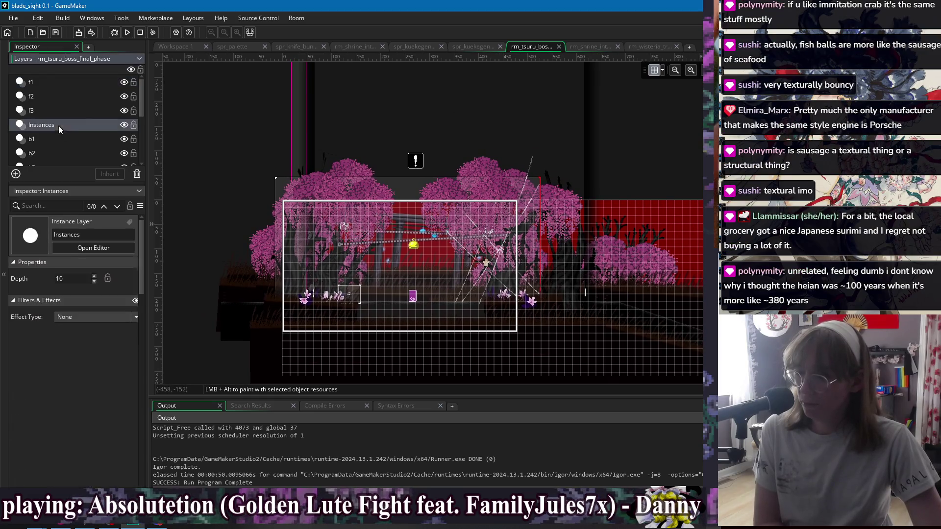
double_click(416, 161)
click(534, 218)
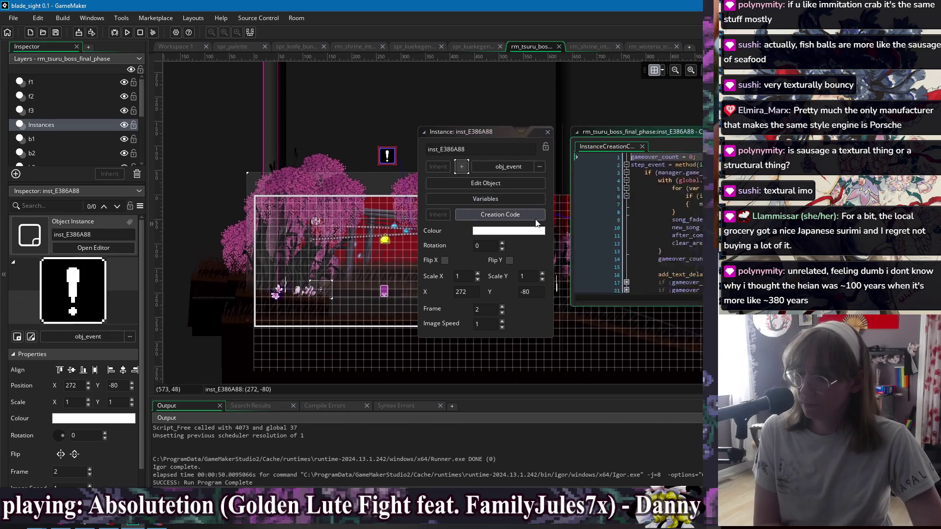
Read through the event instance's creation code, then close it along with its dialog.
click(572, 167)
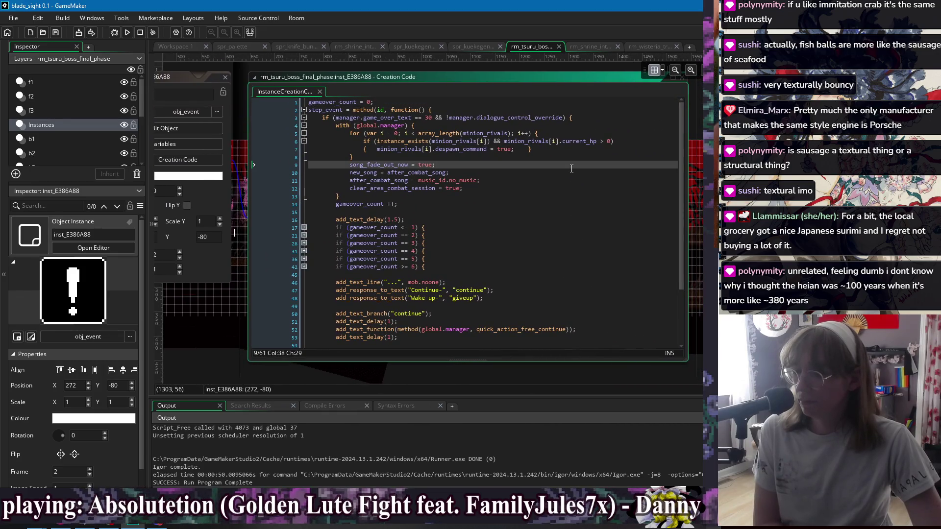
scroll(571, 168, down, 4)
scroll(571, 169, up, 4)
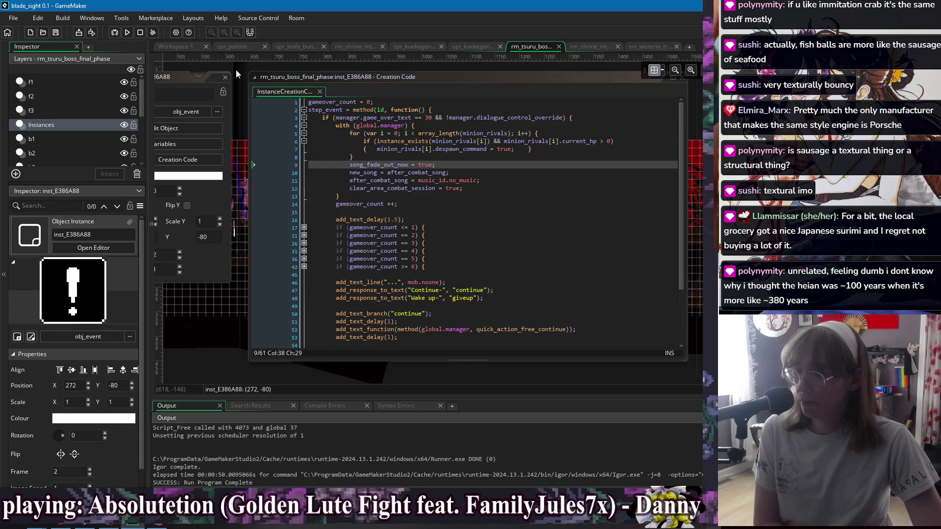
click(469, 147)
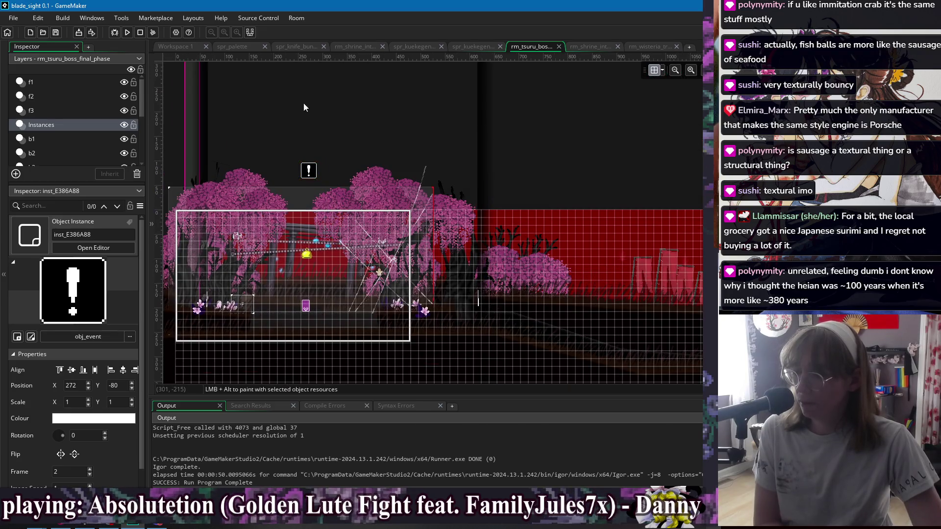
click(181, 45)
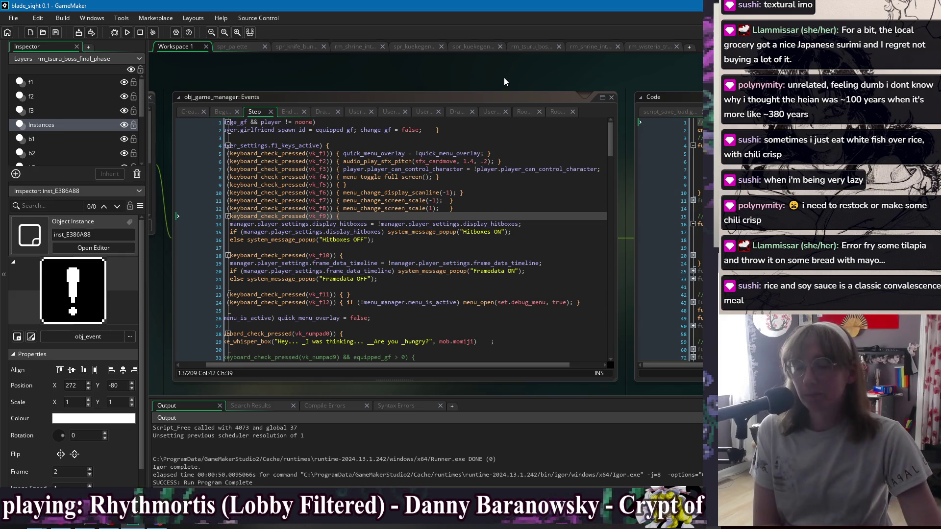
Review the F9 hitbox toggle and other F-key shortcut blocks in the Step event.
click(526, 195)
key(Up)
key(Up)
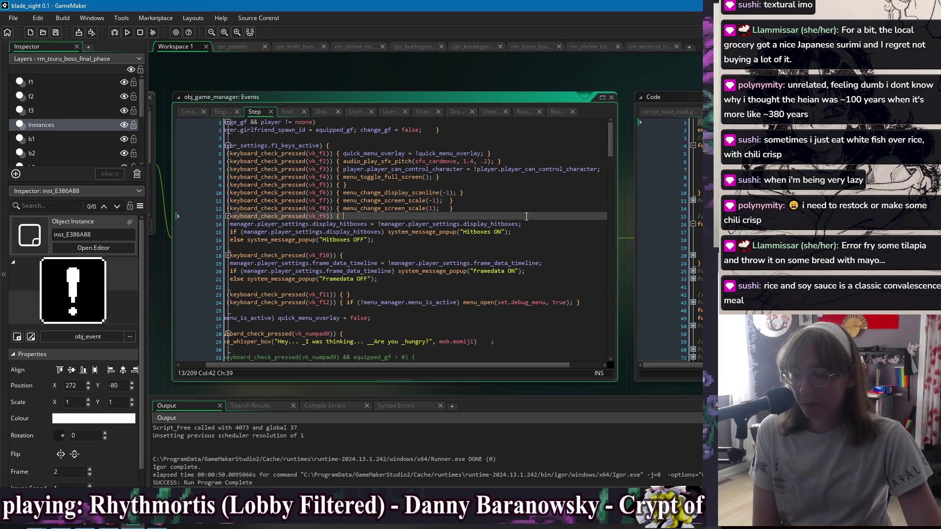
click(417, 224)
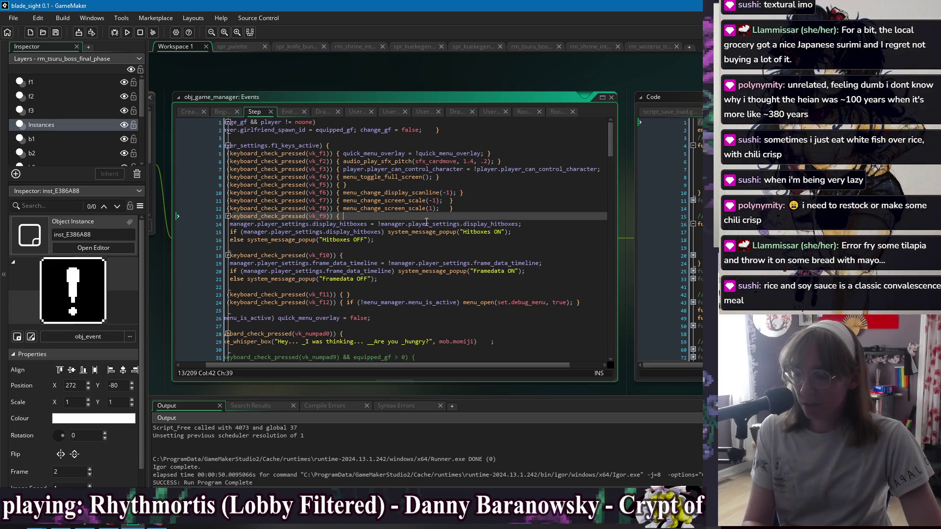
scroll(305, 237, left, 2)
click(305, 239)
click(283, 248)
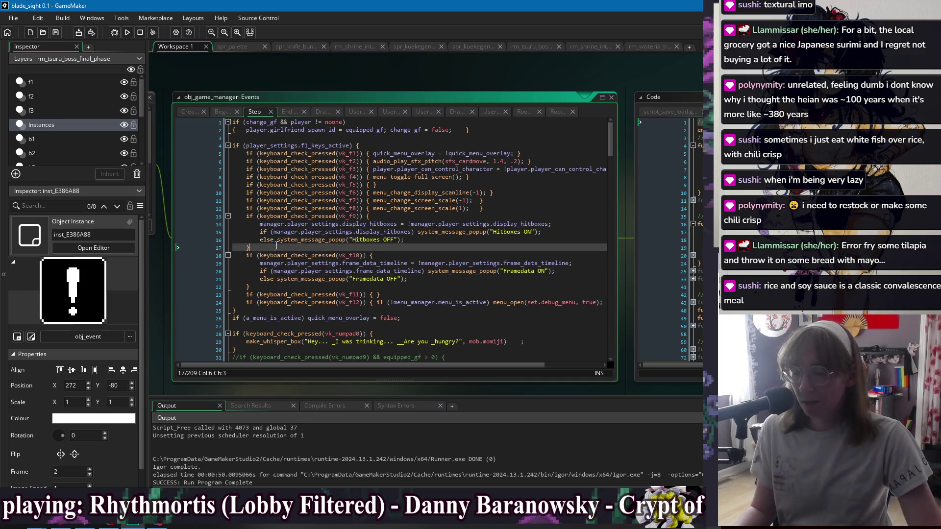
click(294, 309)
click(405, 318)
click(416, 342)
key(Down)
key(Down)
Select and remove the make_whisper_box line under vk_numpad0, then save the Step event.
scroll(353, 291, down, 1)
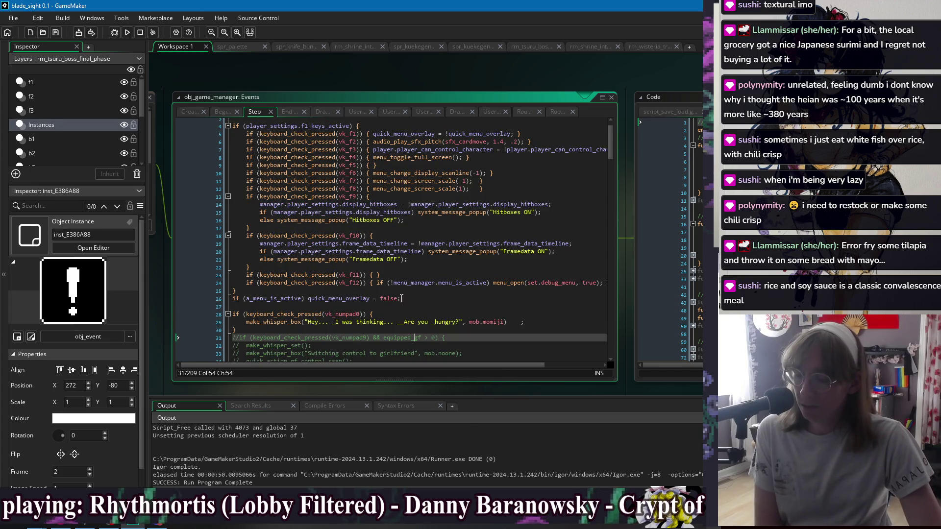
scroll(353, 290, down, 2)
click(490, 314)
click(499, 331)
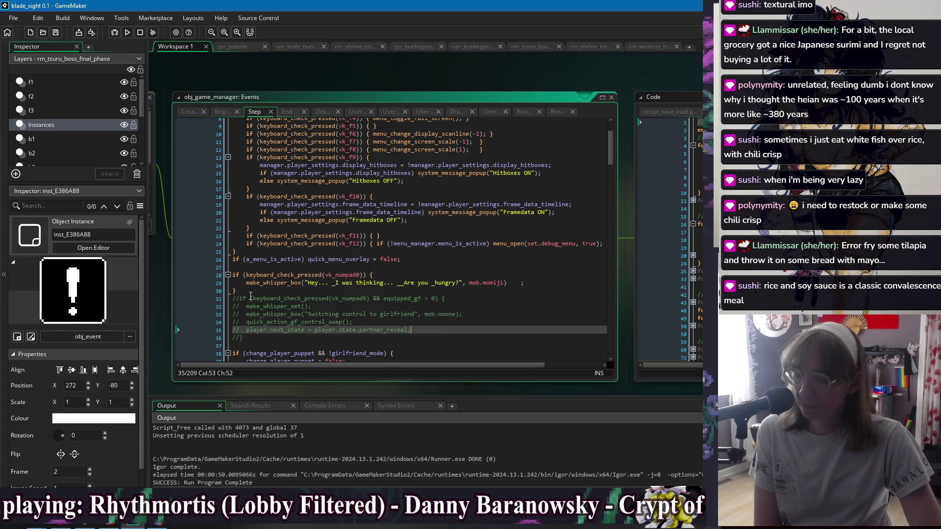
drag(536, 286, 535, 281)
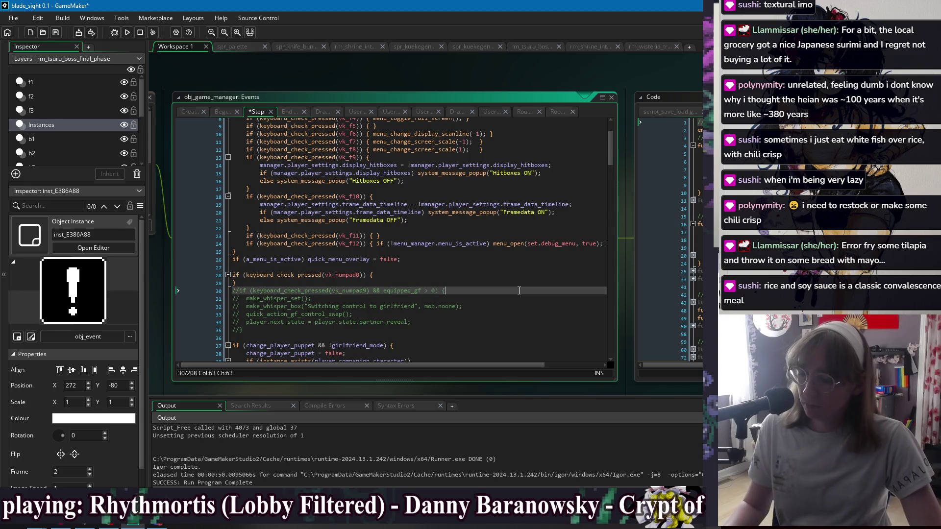
key(ctrl+s)
Join the numpad0 handler's closing brace onto line 28, leaving an empty block.
click(400, 322)
click(386, 332)
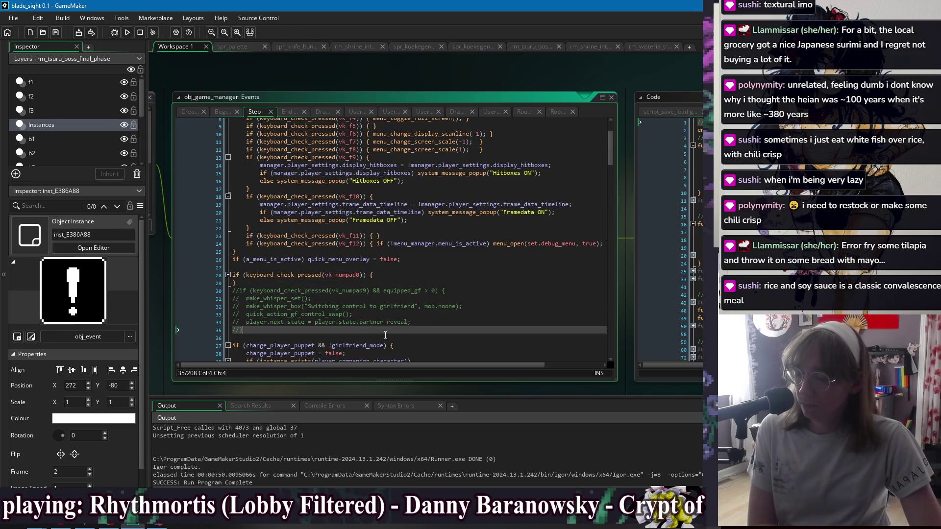
click(340, 287)
click(410, 336)
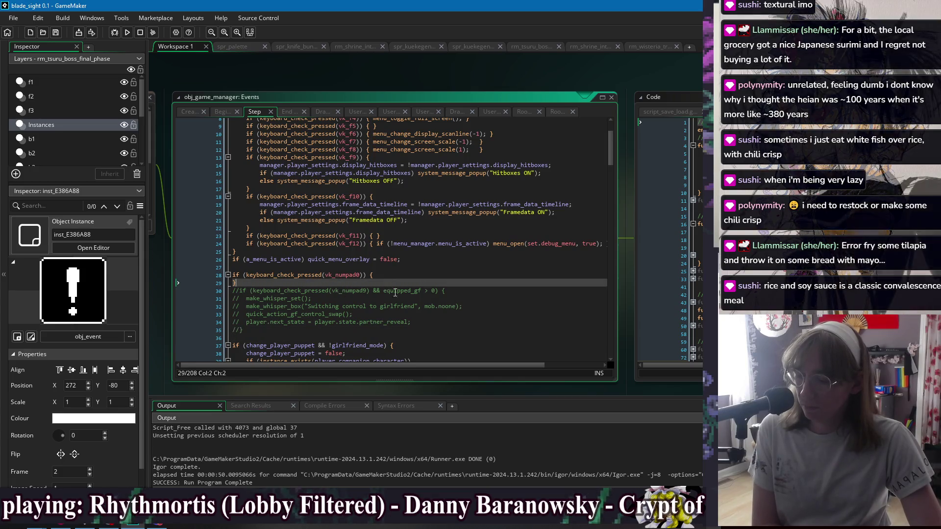
click(234, 282)
key(BackSpace)
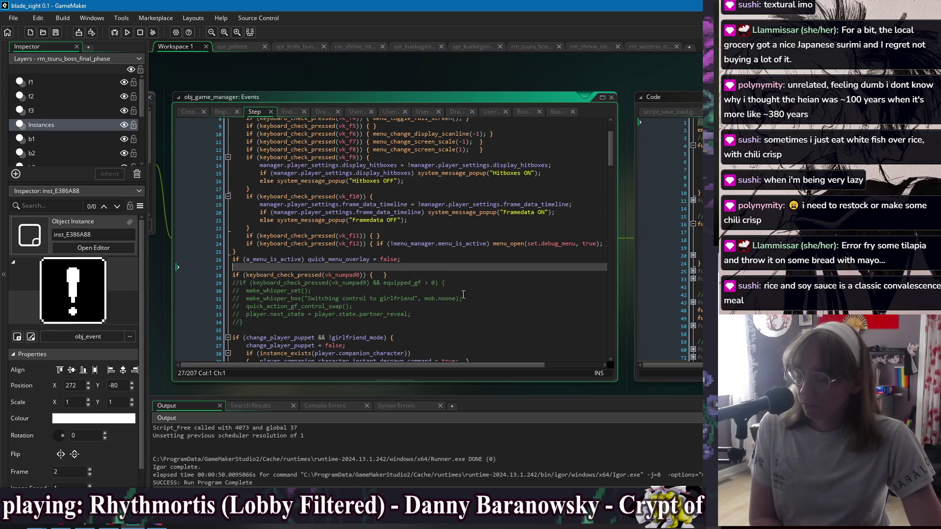
click(477, 319)
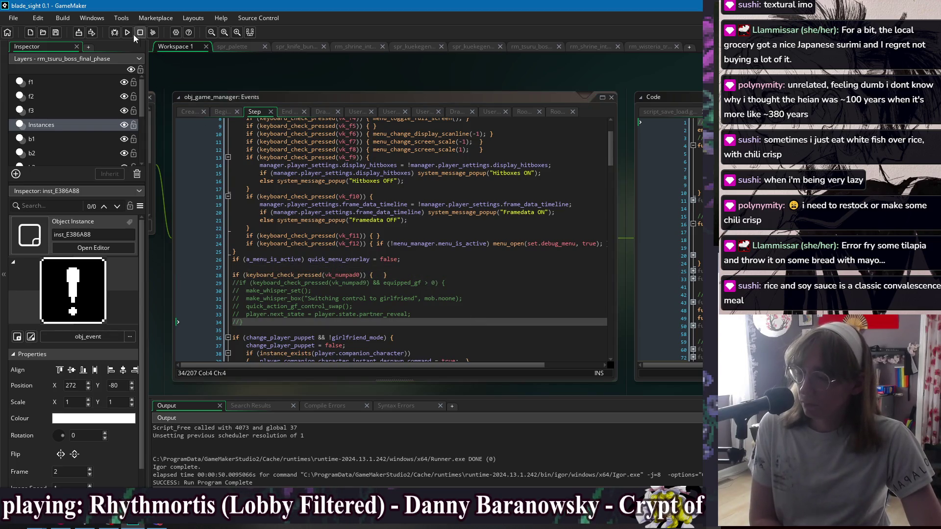
Bring the obj_room_training_controller Step code into view, focus line 16, and build and run with F5.
right_click(234, 69)
mouse_move(252, 88)
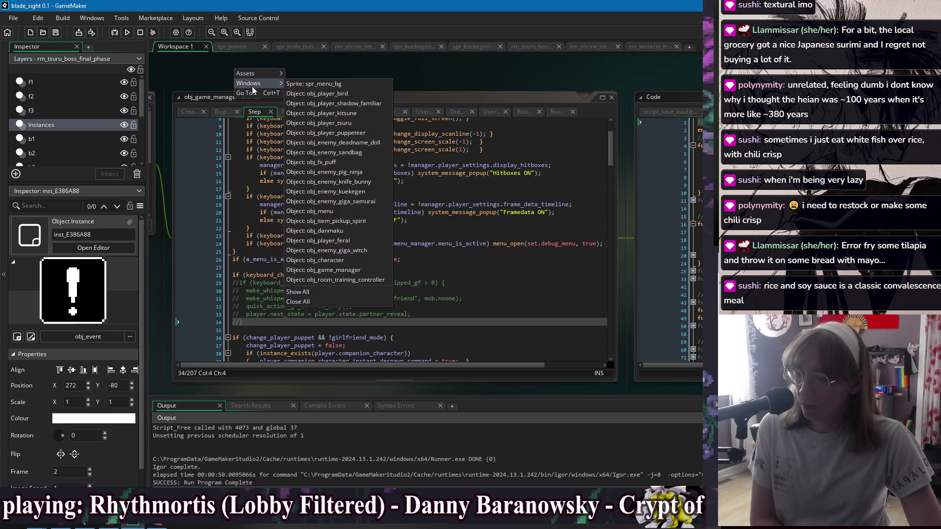
click(361, 281)
drag(574, 67, 354, 73)
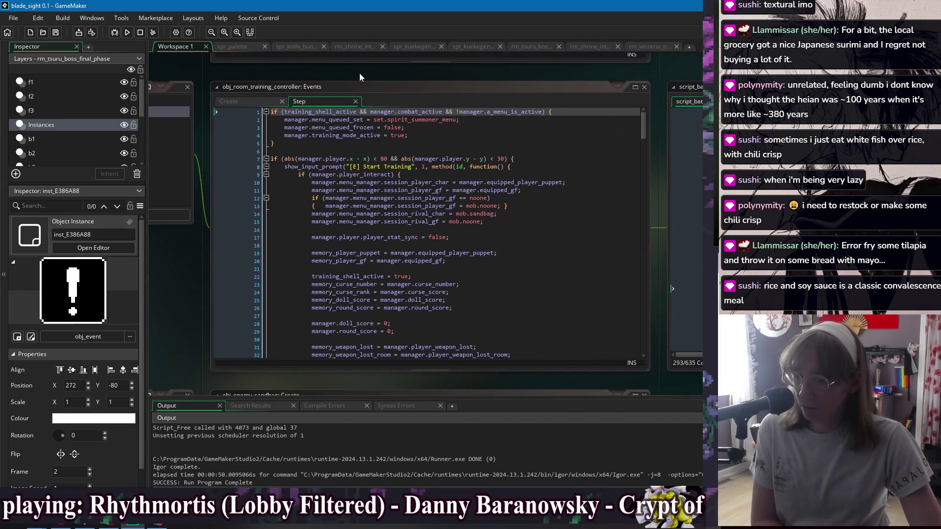
click(487, 221)
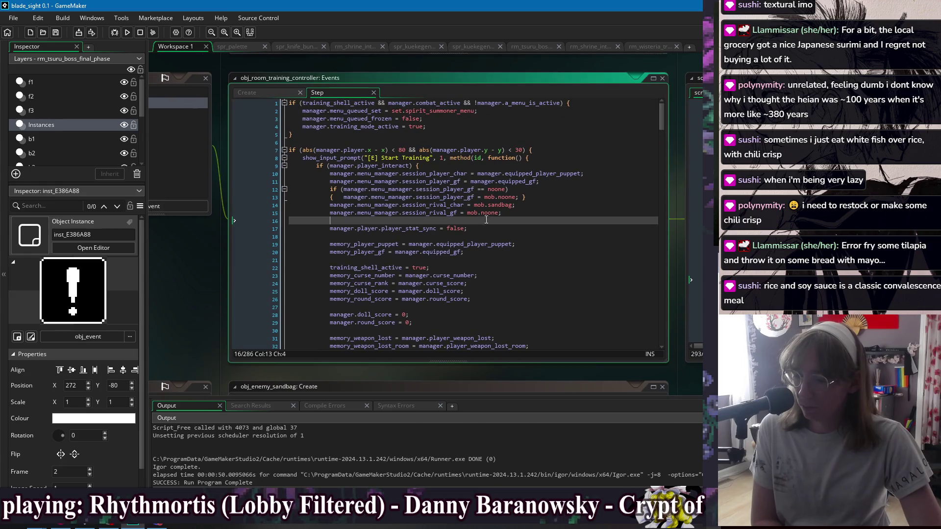
key(F5)
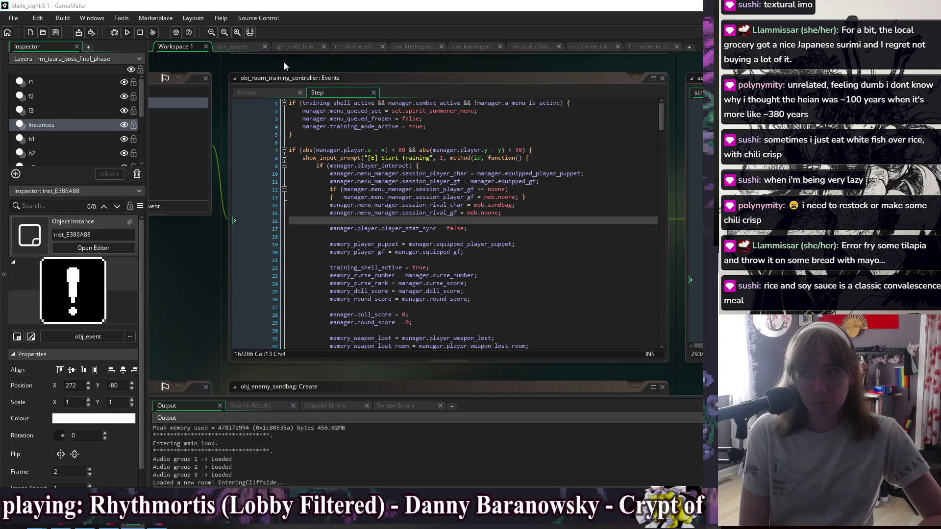
Warp to the Bell Shrine through Pause > Settings > Debug Options > Go To Room.
key(Escape)
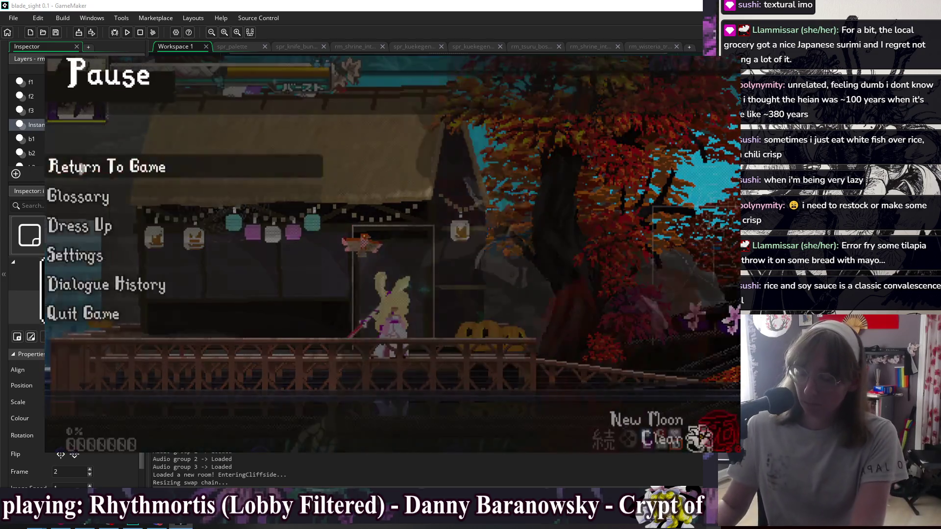
key(Down)
key(Down)
key(Return)
key(Down)
key(Down)
key(Down)
key(Down)
key(Return)
key(Down)
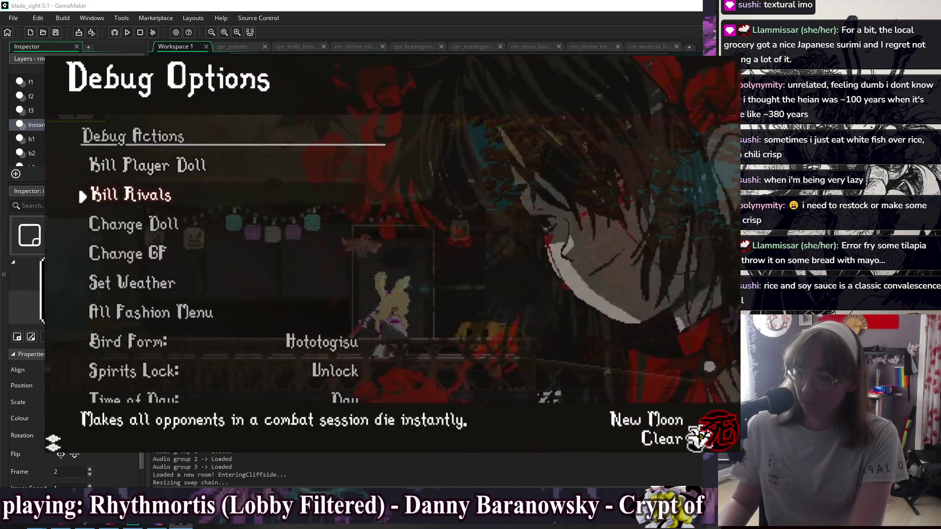
key(Down)
key(Down)
key(Down)
key(Down)
key(Down)
key(Down)
key(Right)
key(Right)
key(Right)
key(Right)
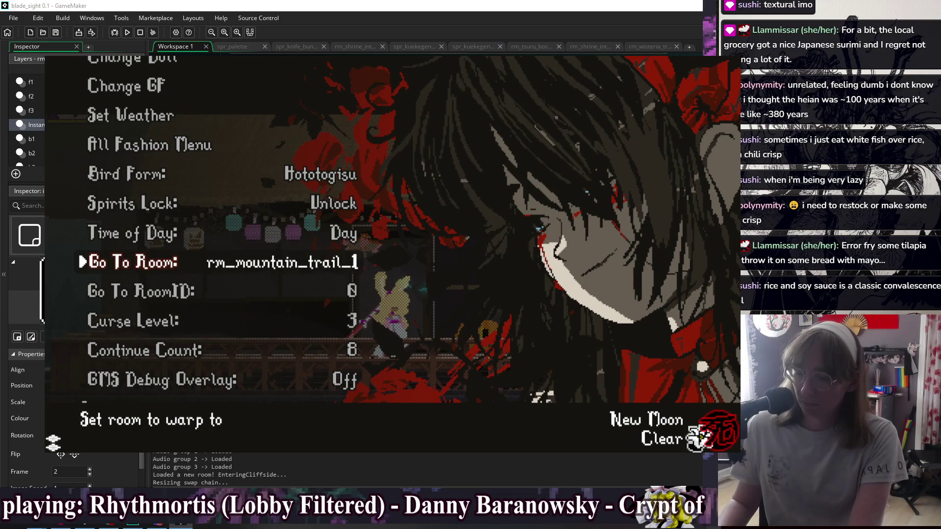
key(Right)
key(Return)
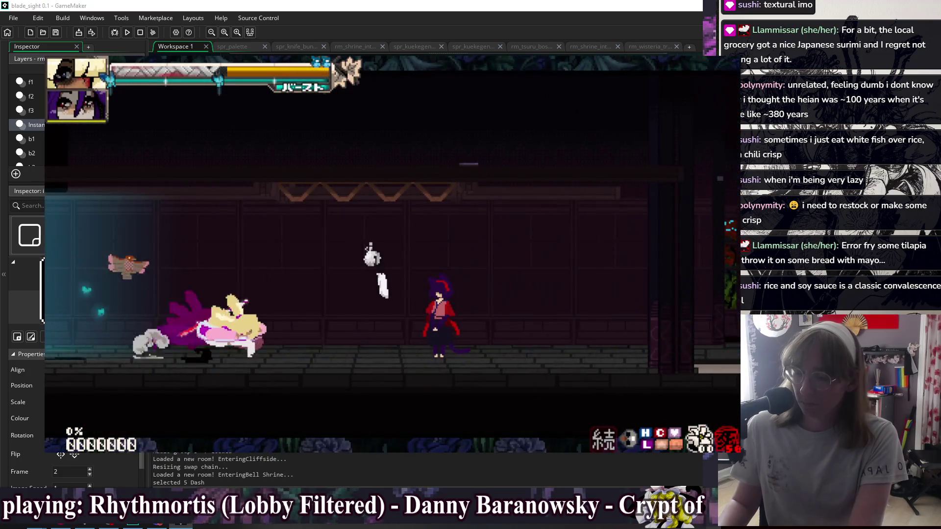
Jump, air-dash, spin-attack and fire a bow shot to start the training fight.
key(z)
key(z)
key(x)
key(c)
key(x)
key(s)
key(x)
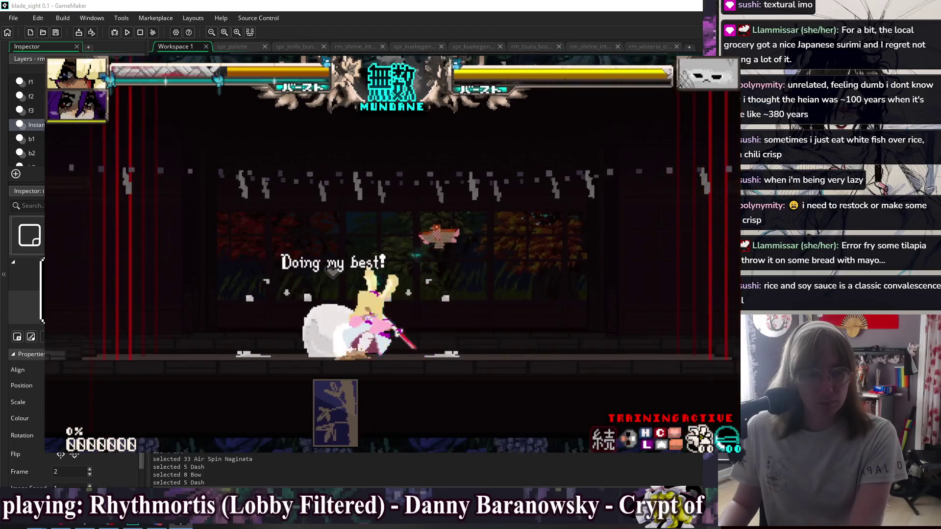
key(x)
Pause the training session and open Training Settings, moving between the HP and Spirit entries.
key(Escape)
key(Down)
key(Down)
key(Up)
key(Down)
key(Down)
key(z)
key(Down)
key(Down)
key(Down)
key(Down)
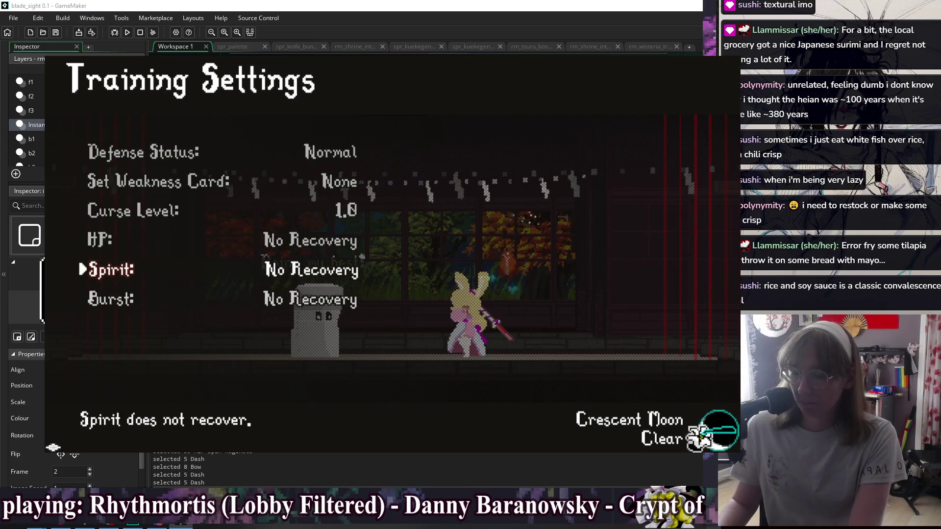
key(Up)
key(Down)
Browse the HP, Spirit, Burst and Set Weakness Card settings, toggling HP between No Recovery and Auto Recovery.
key(Down)
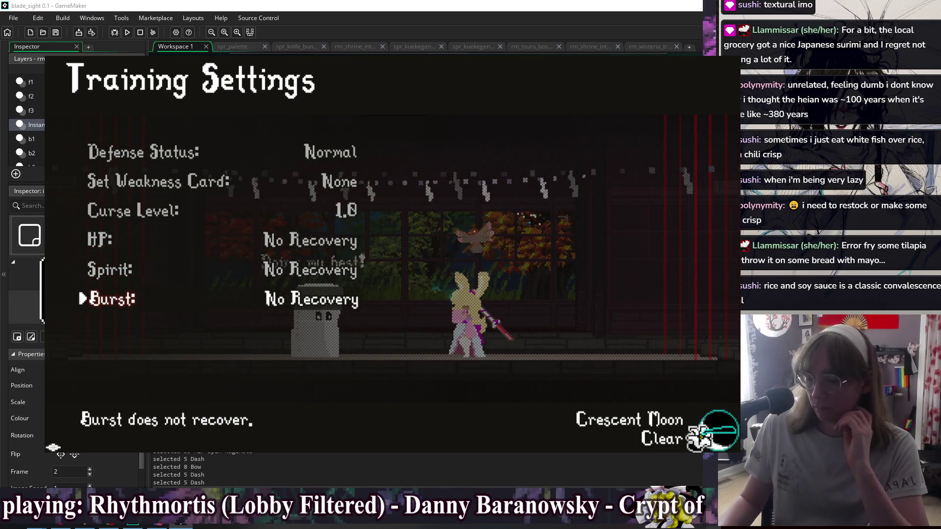
key(Up)
key(Up)
key(Down)
key(Down)
key(Up)
key(Up)
key(Down)
key(Down)
key(Up)
key(Down)
key(Down)
key(Down)
key(Up)
key(Up)
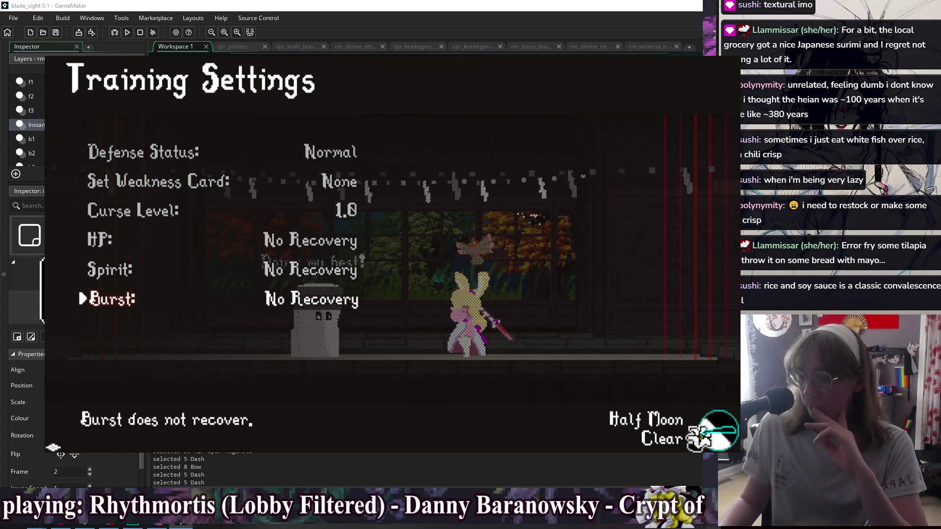
key(Up)
key(Up)
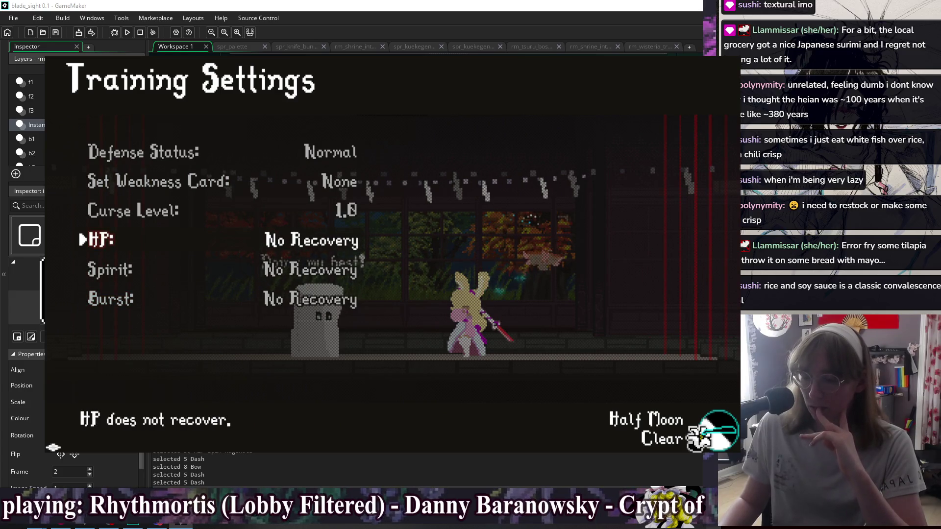
key(Down)
key(Down)
key(Up)
key(Down)
key(Down)
key(Down)
key(Up)
key(Up)
key(Up)
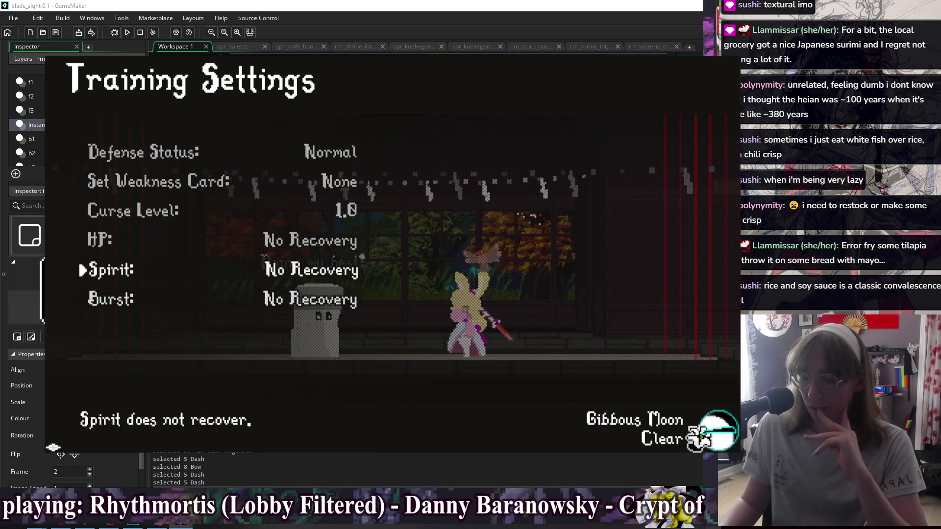
key(Down)
key(Down)
key(Down)
key(Up)
key(Up)
key(Up)
key(Down)
key(Down)
key(Up)
key(Up)
key(Down)
key(Up)
key(Up)
key(Up)
key(Up)
key(Down)
key(Down)
key(Right)
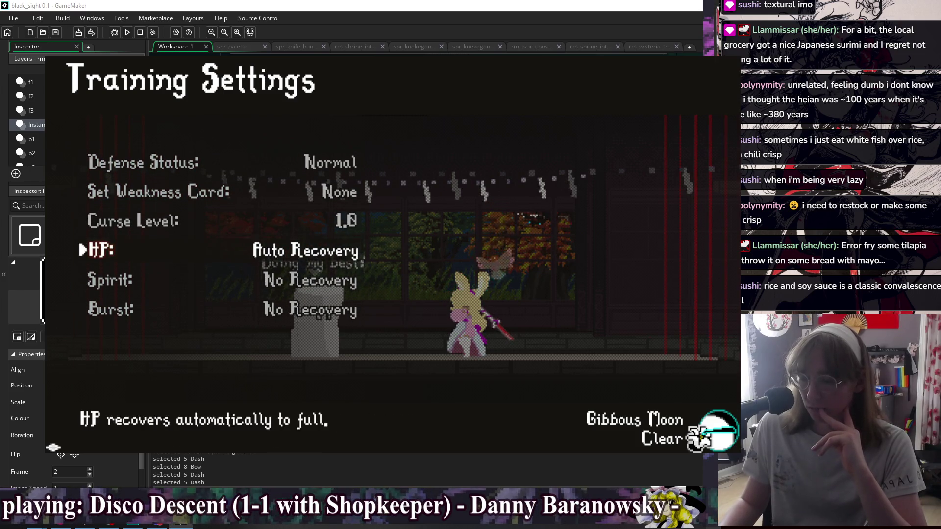
key(Left)
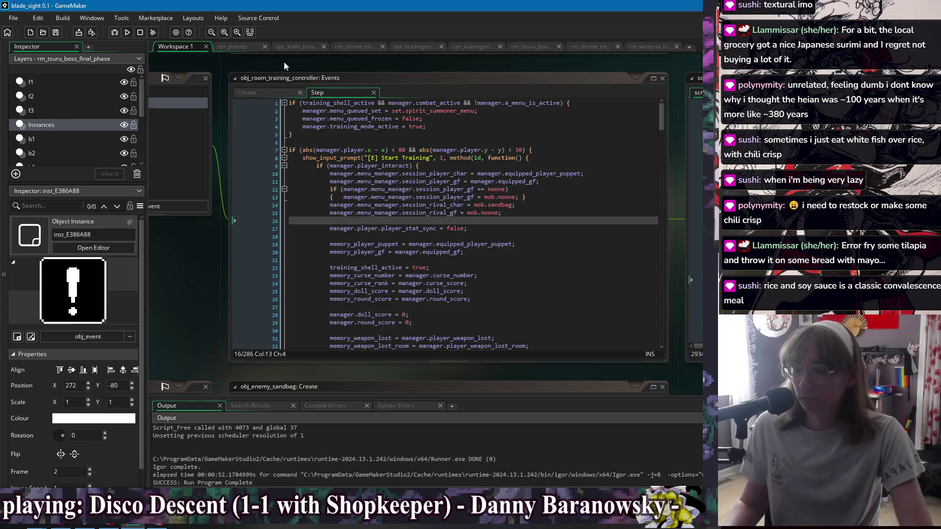
right_click(251, 60)
mouse_move(263, 72)
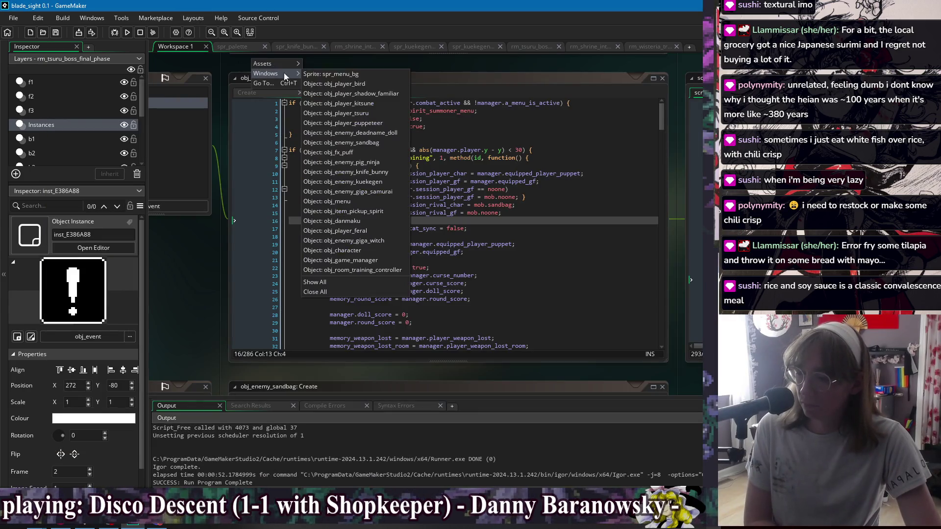
click(375, 261)
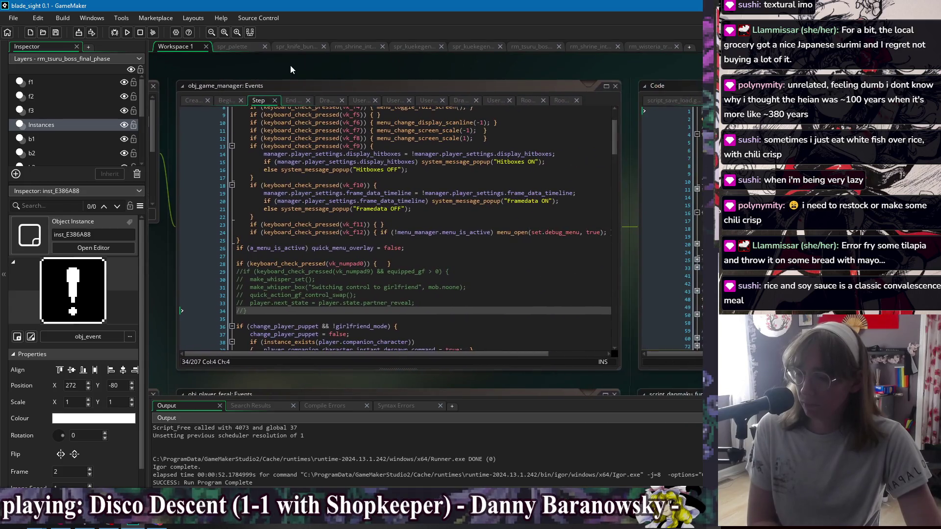
scroll(449, 309, down, 4)
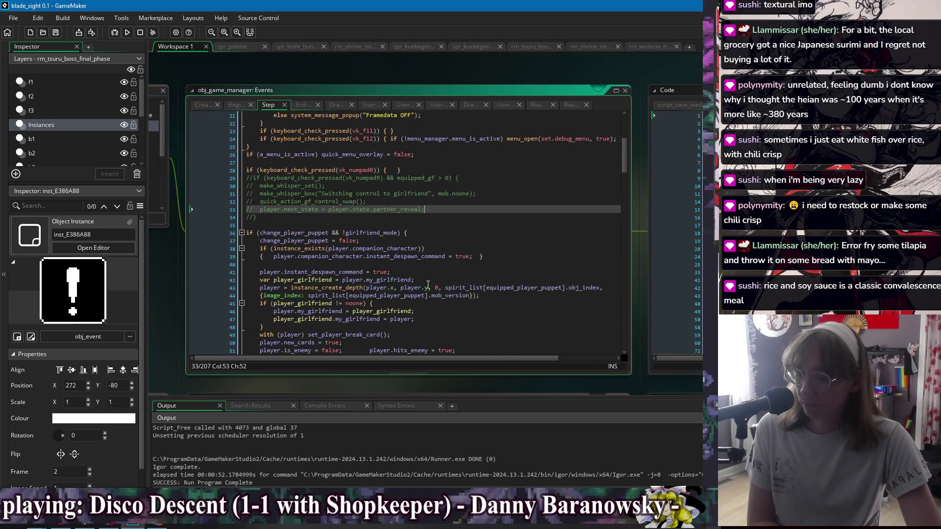
scroll(444, 290, up, 2)
click(445, 285)
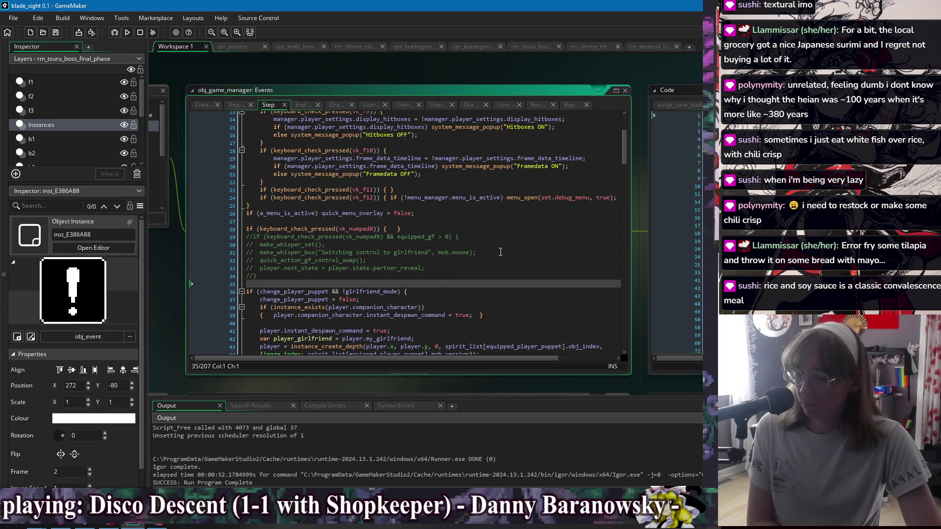
scroll(502, 252, down, 1)
right_click(357, 66)
mouse_move(387, 80)
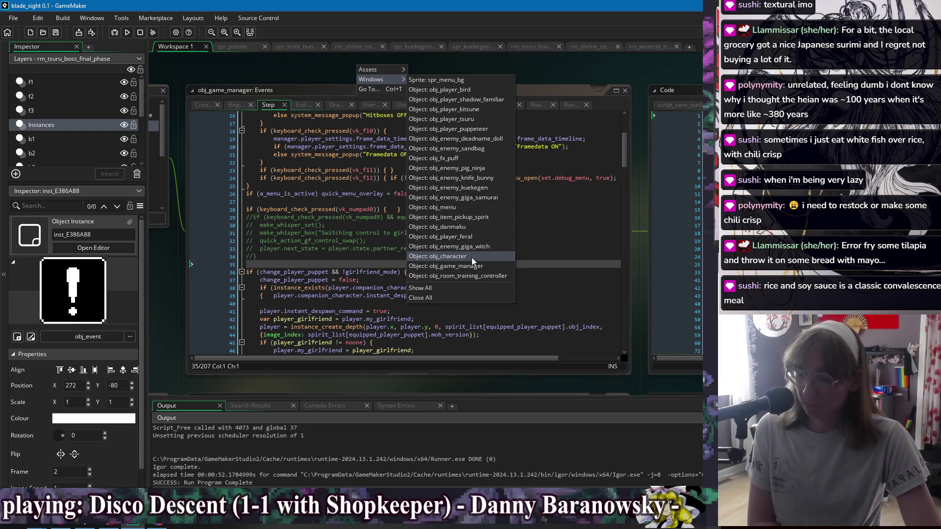
click(484, 257)
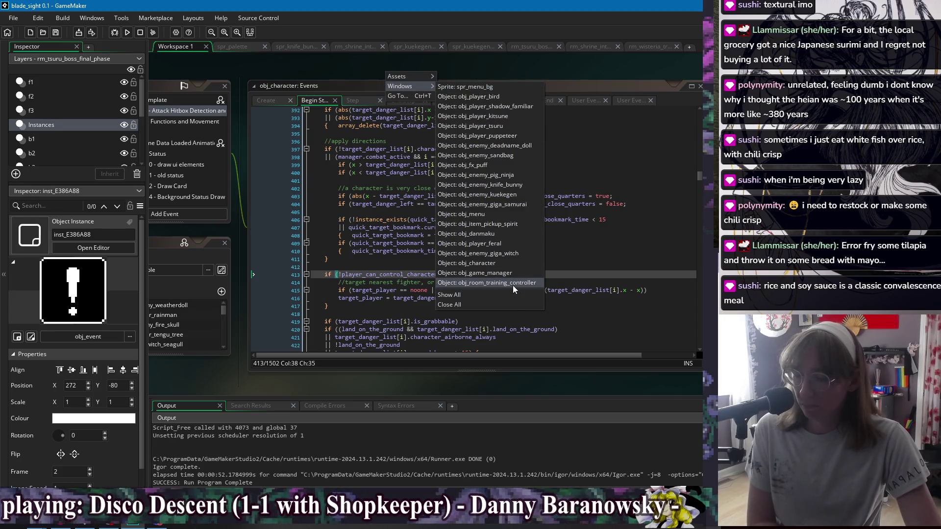
click(513, 284)
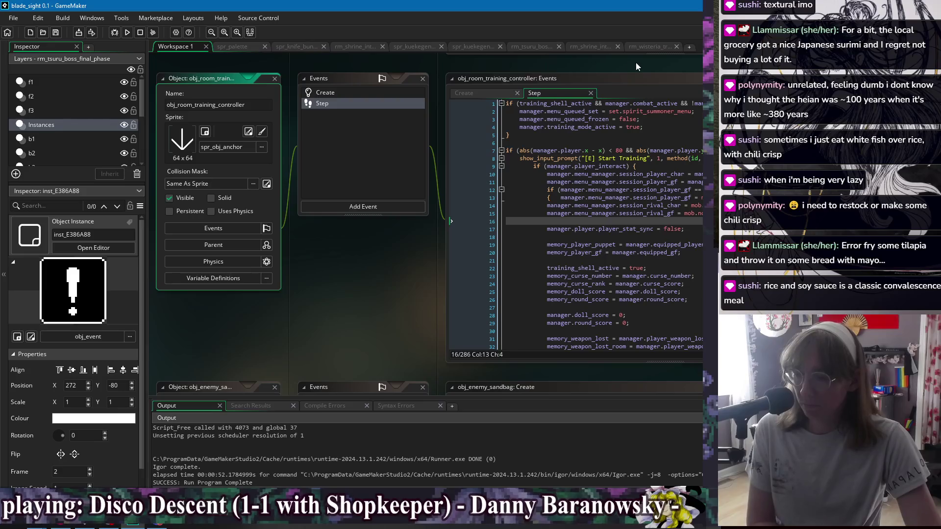
right_click(408, 69)
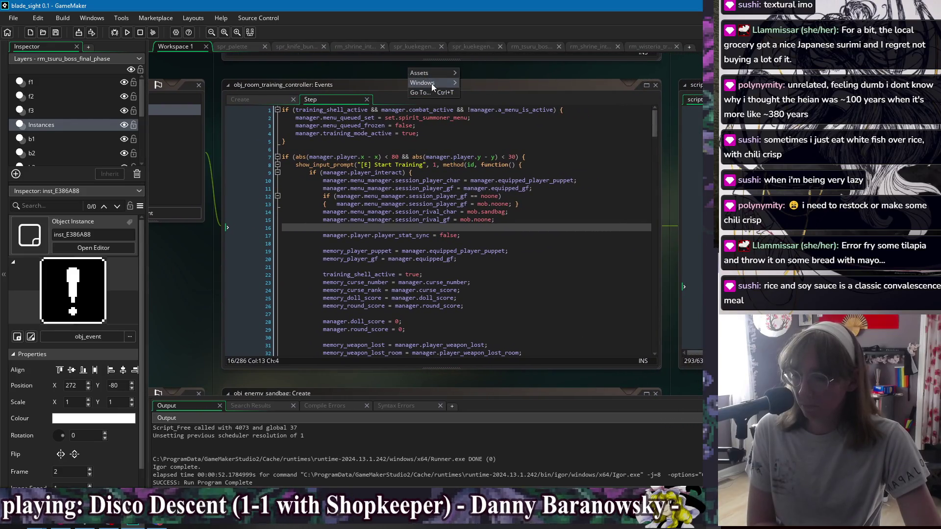
mouse_move(431, 83)
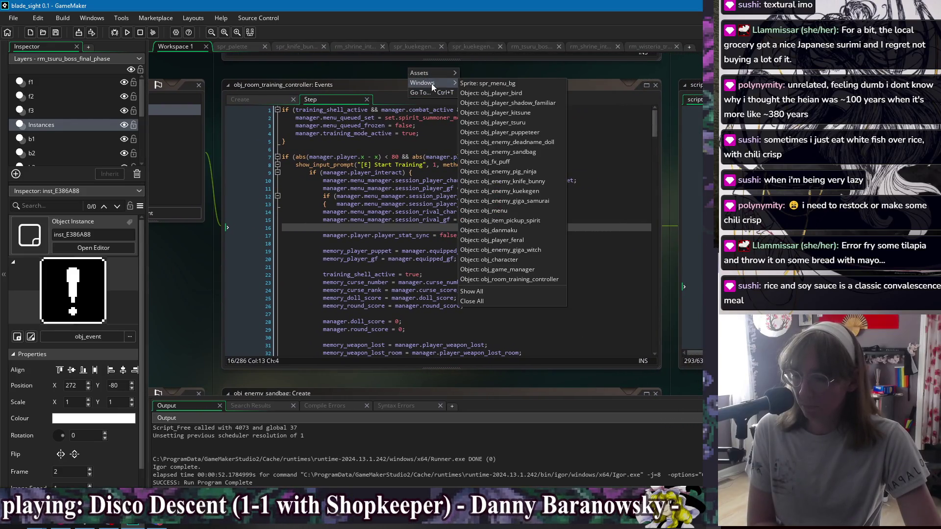
click(519, 211)
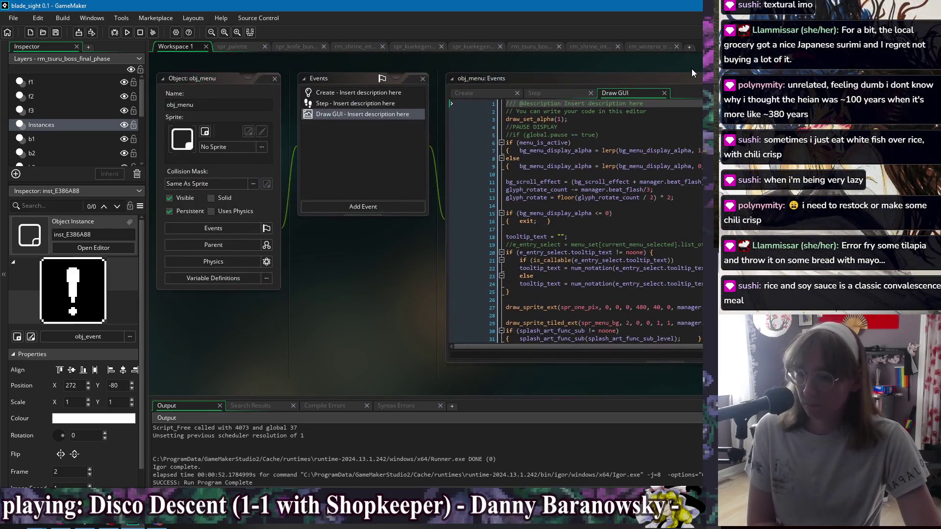
Bring obj_menu's Draw GUI code fully into view and scroll through it.
drag(692, 70, 487, 80)
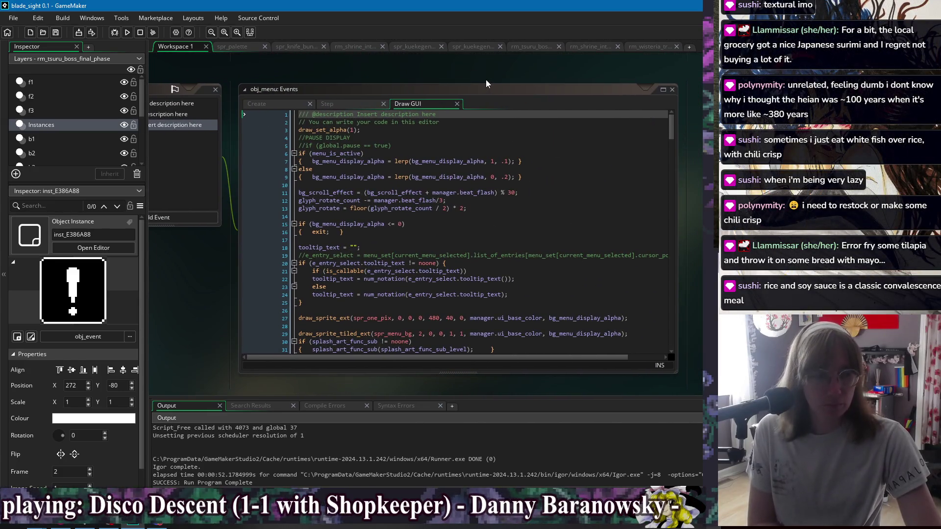
scroll(514, 216, down, 10)
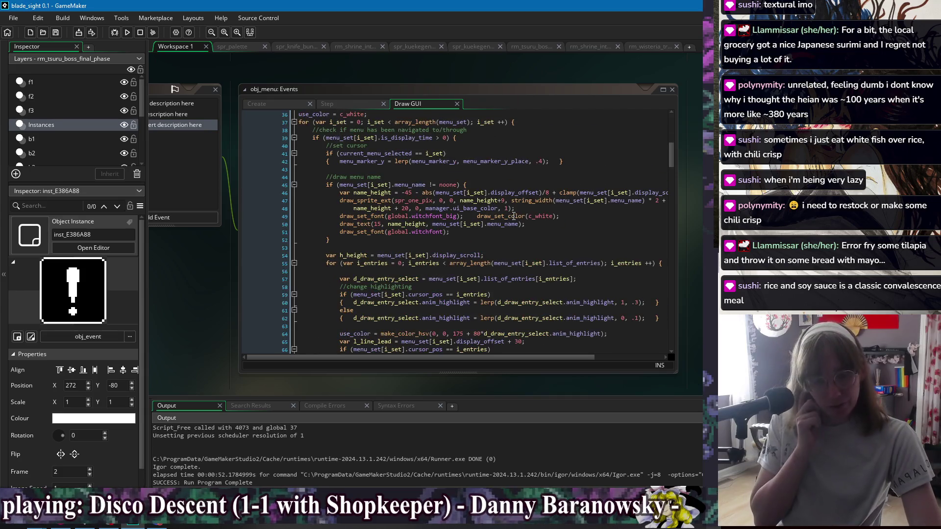
scroll(529, 215, down, 10)
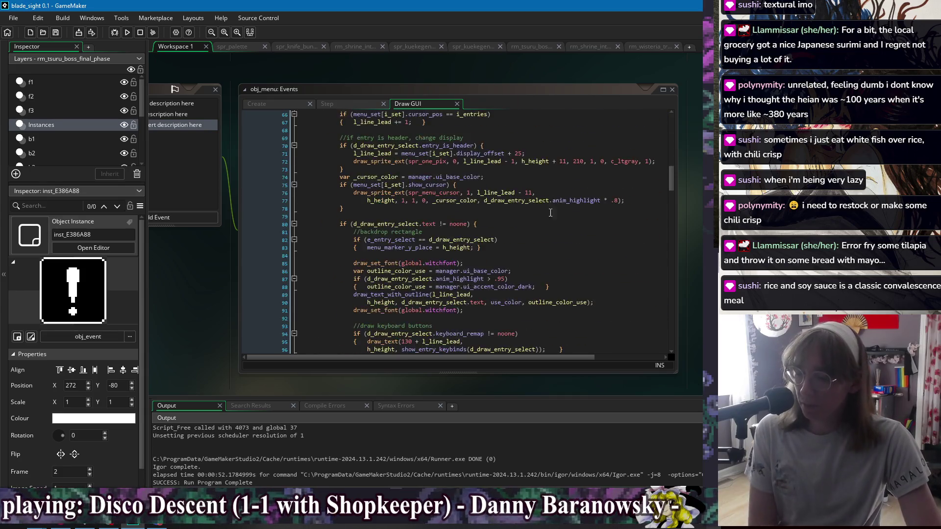
scroll(546, 214, down, 12)
mouse_move(672, 212)
mouse_down()
mouse_move(668, 334)
mouse_move(666, 101)
mouse_move(672, 213)
mouse_up()
Switch to obj_menu's Create event and unfold the Spirit and HP options' value functions.
click(278, 105)
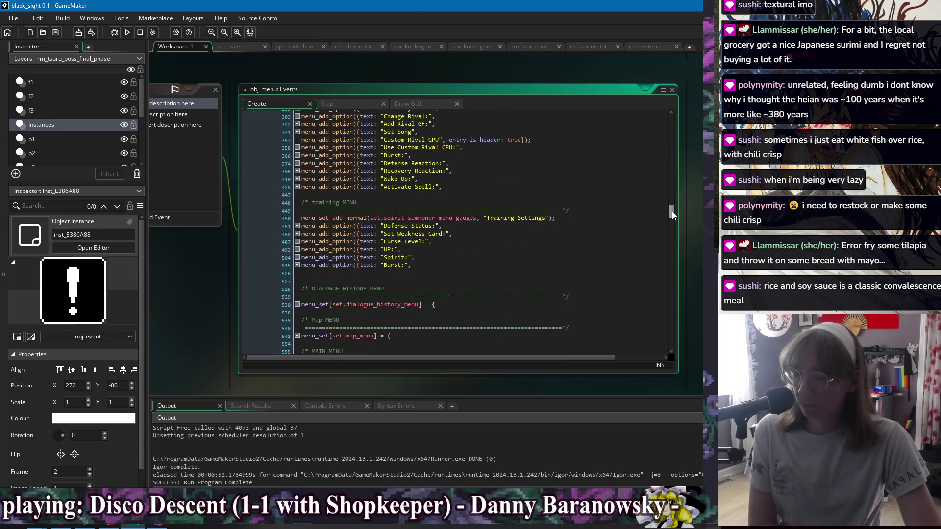
click(297, 257)
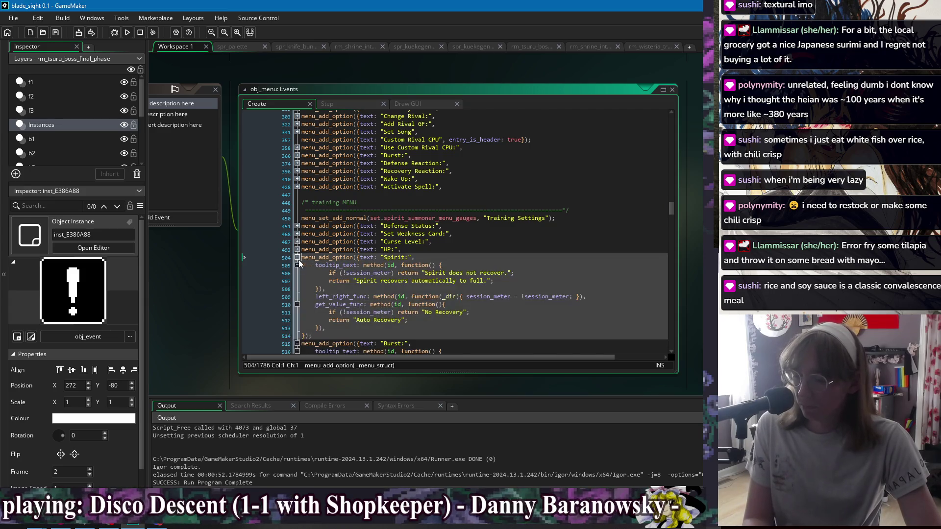
click(297, 249)
click(442, 257)
click(297, 273)
scroll(367, 259, down, 4)
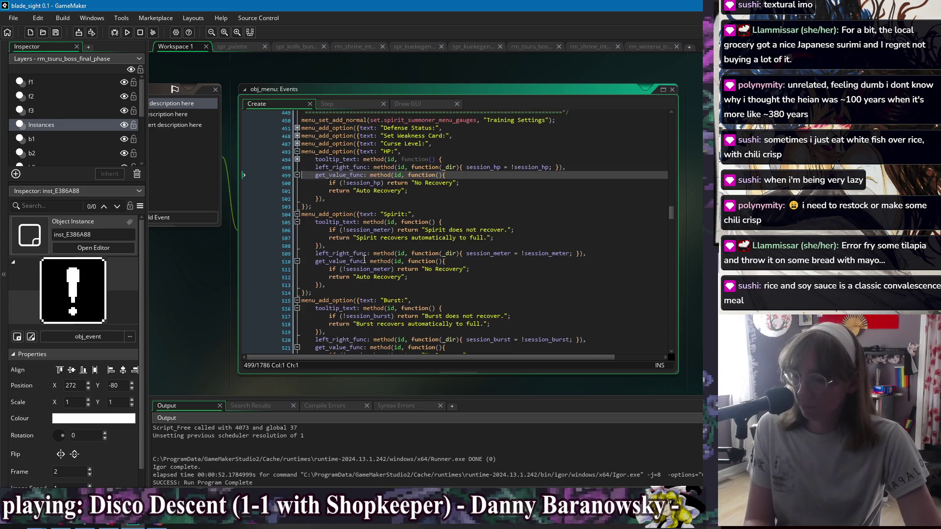
scroll(333, 278, up, 1)
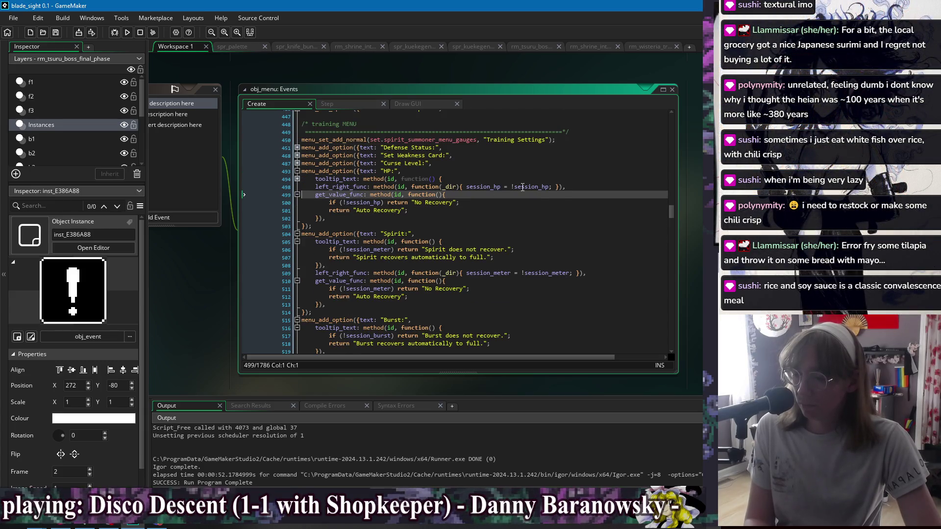
Inspect the HP value function's session_hp toggle and Auto Recovery lines.
click(523, 188)
click(498, 222)
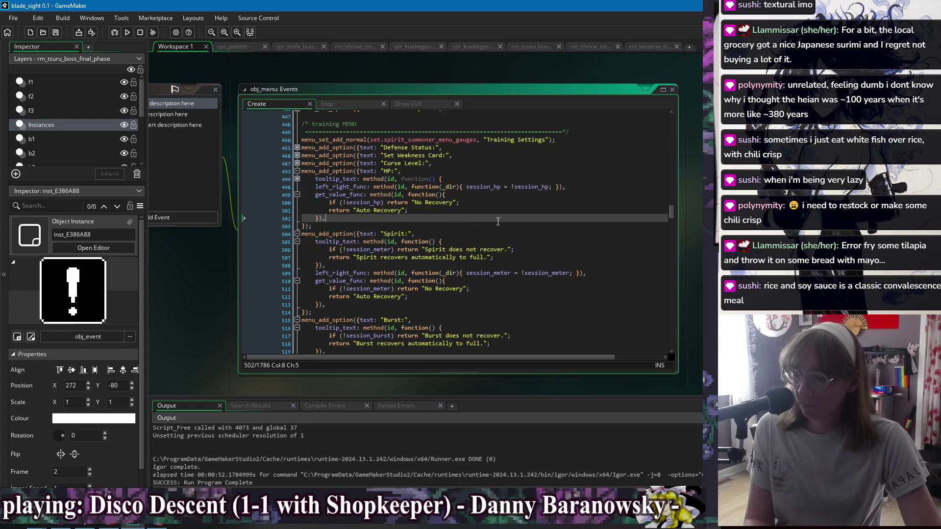
click(548, 188)
click(530, 218)
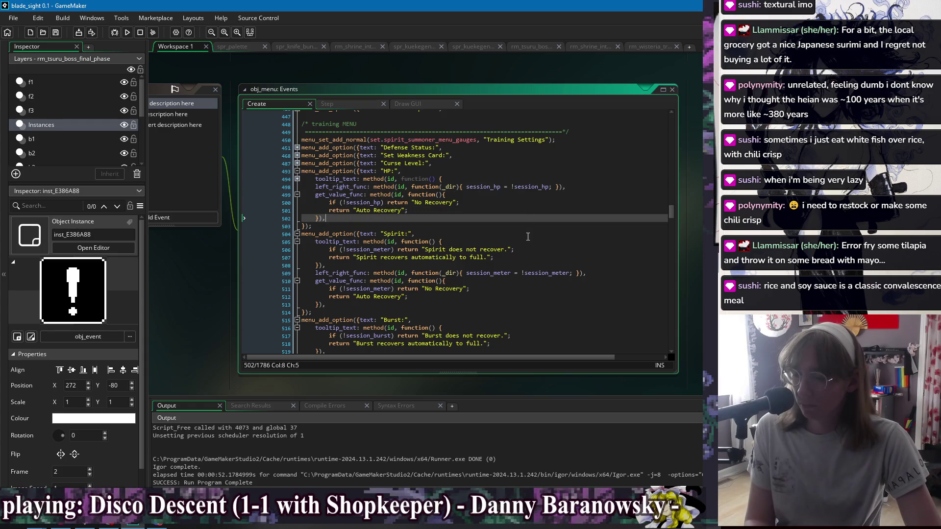
click(552, 188)
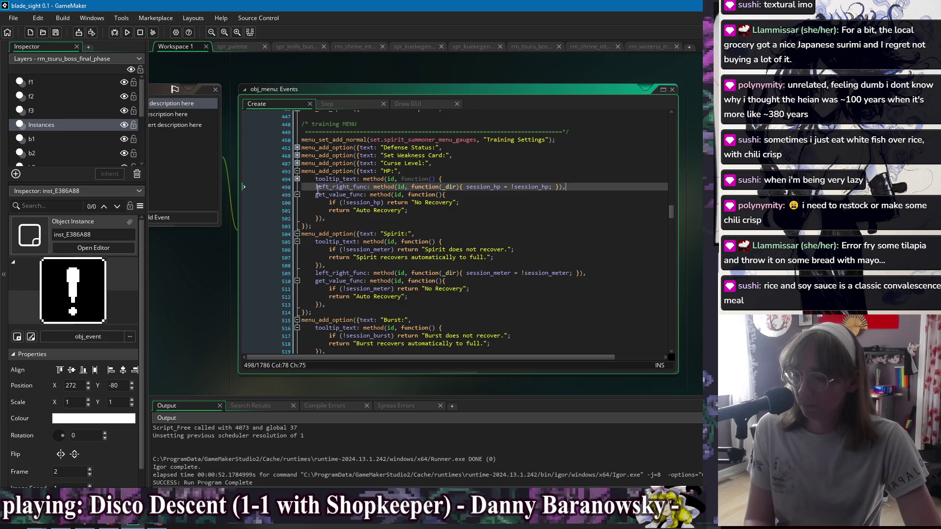
click(567, 212)
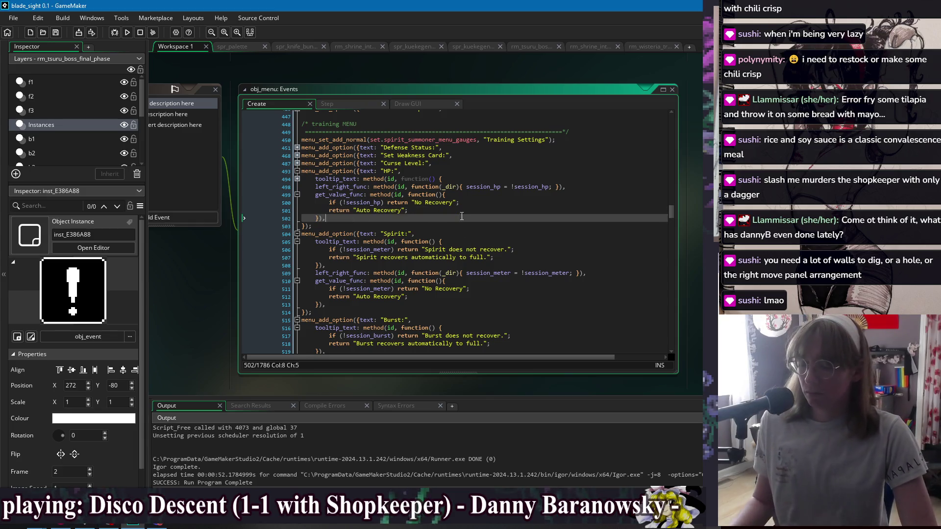
click(485, 200)
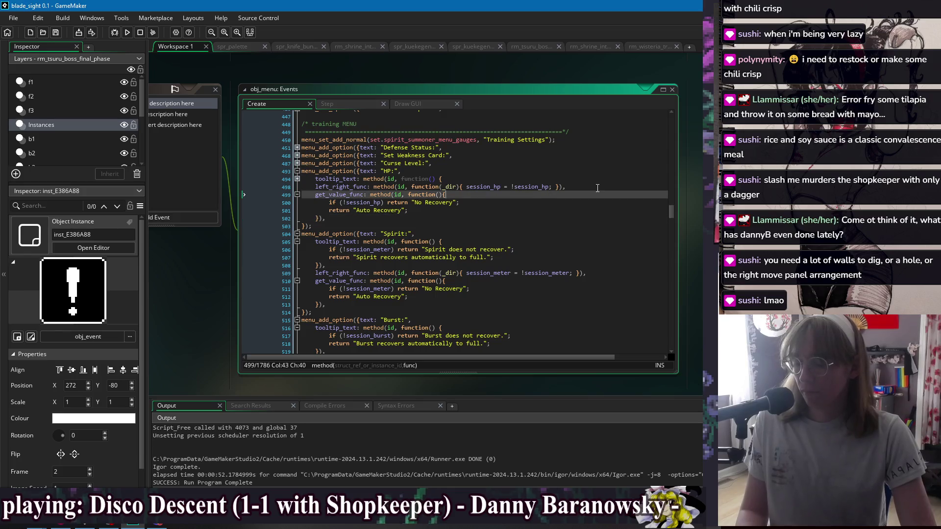
Replace the HP toggle expression with session_hp += _dir.
click(580, 217)
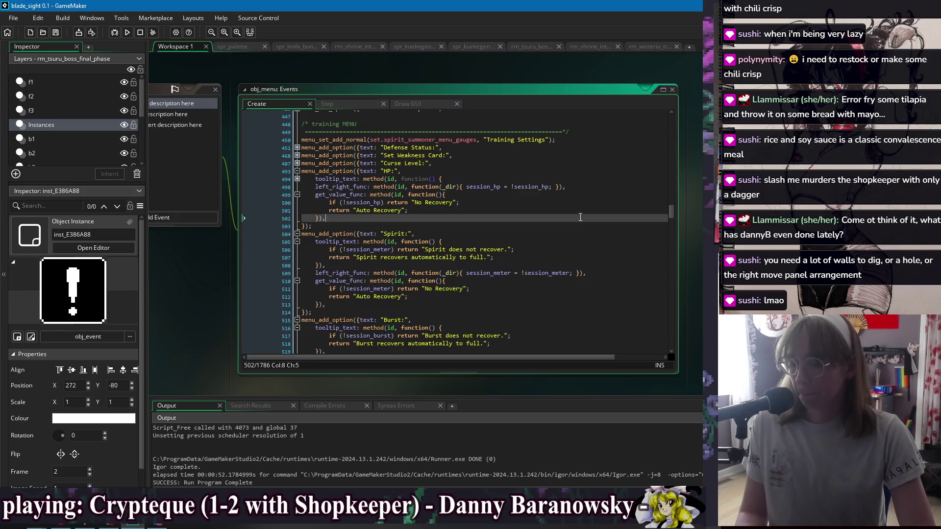
click(556, 187)
click(491, 212)
drag(550, 189, 511, 188)
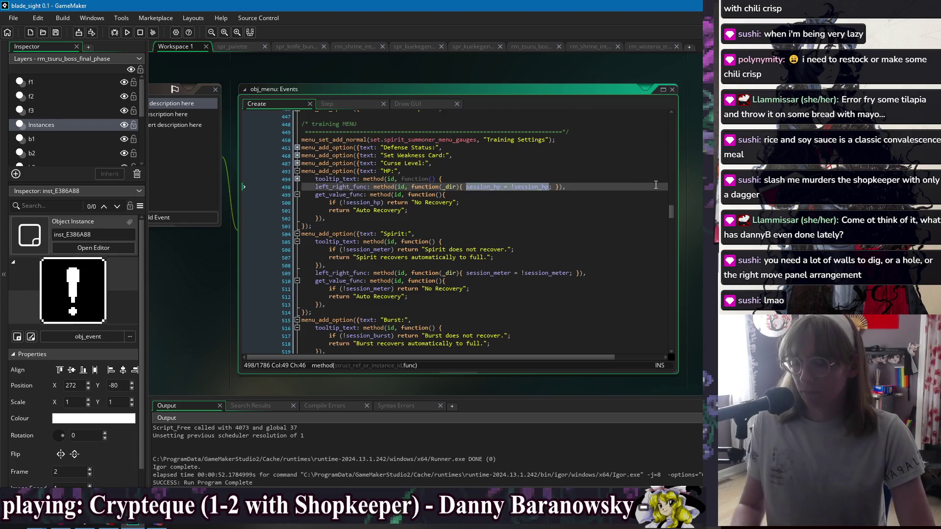
text(session_hp )
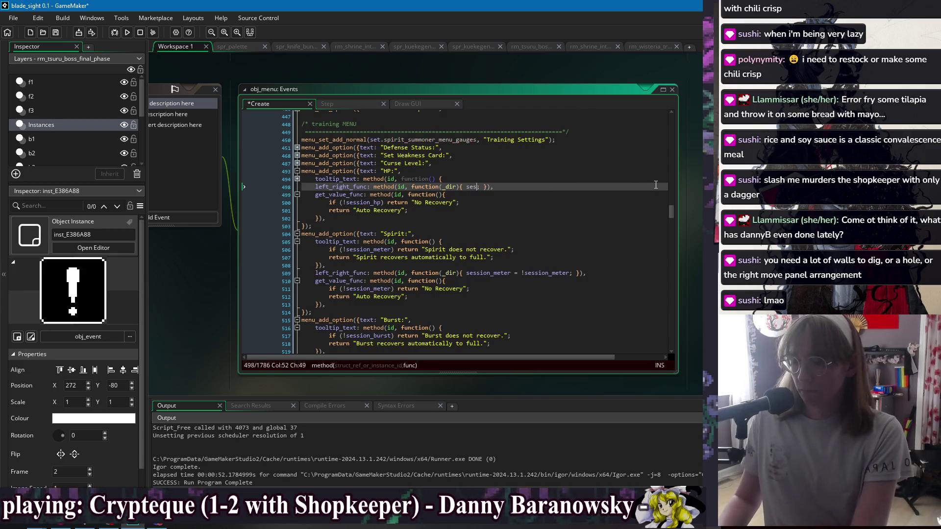
text(+= 1)
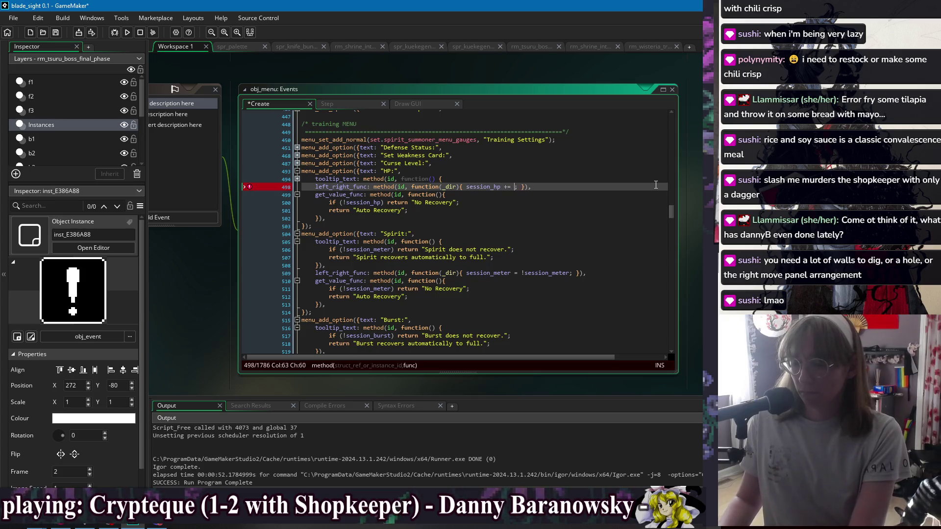
key(BackSpace)
text(_dir)
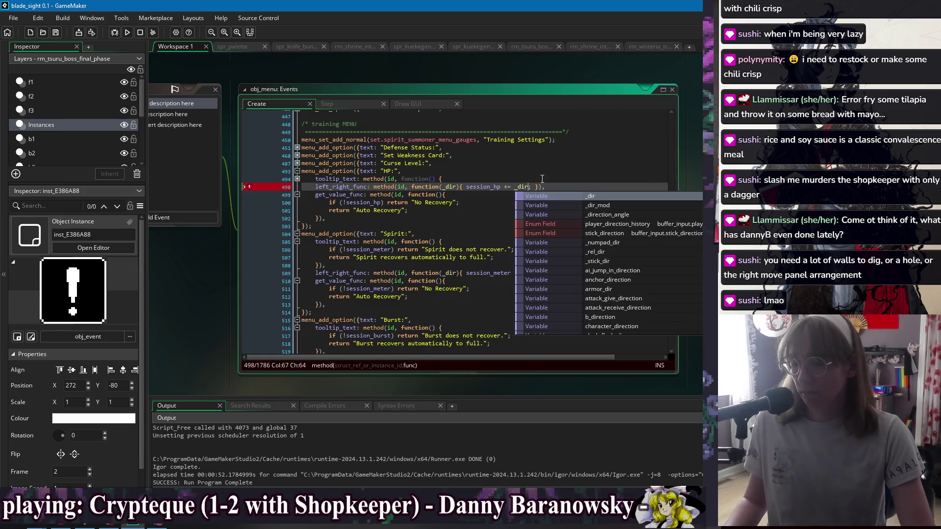
click(503, 187)
Try to apply the same _dir step to the Spirit and Burst lines using undo.
drag(569, 273, 513, 273)
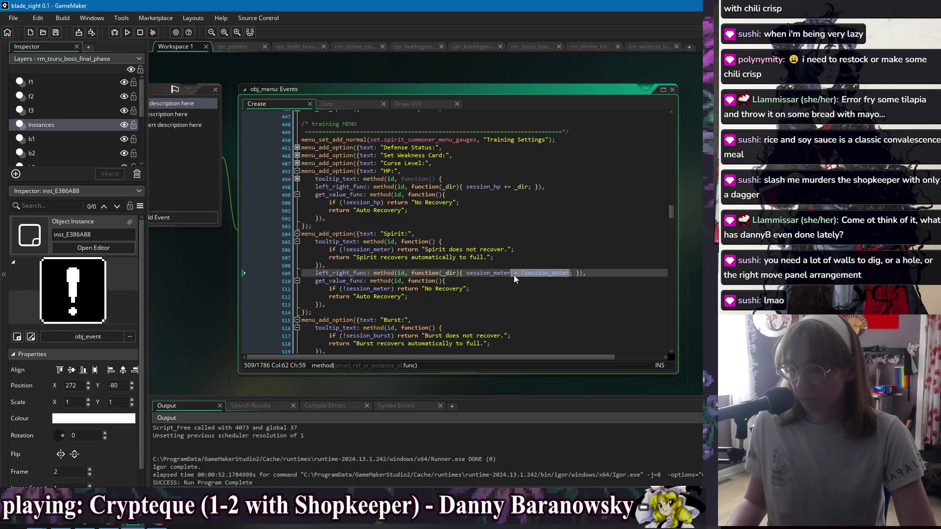
key(ctrl+z)
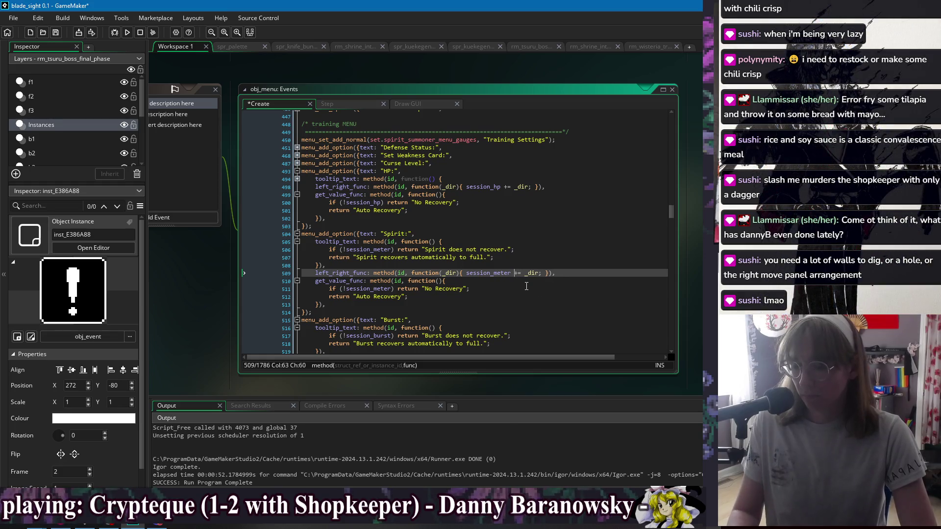
scroll(526, 286, down, 2)
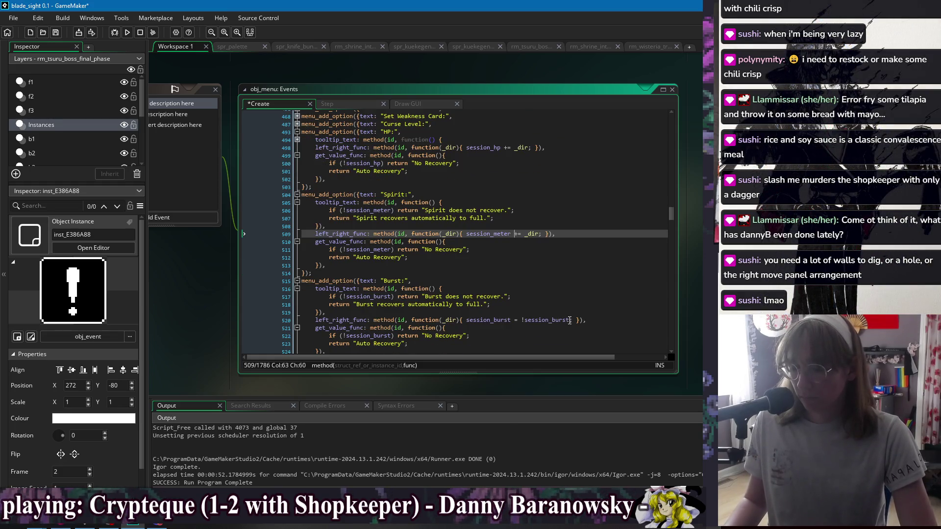
key(ctrl+z)
key(ctrl+z)
click(549, 297)
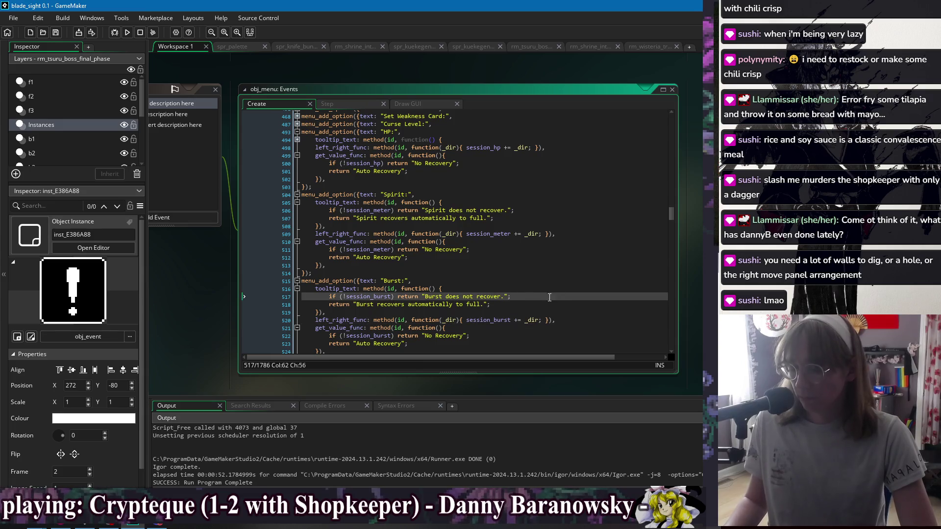
scroll(490, 275, down, 1)
scroll(368, 241, up, 1)
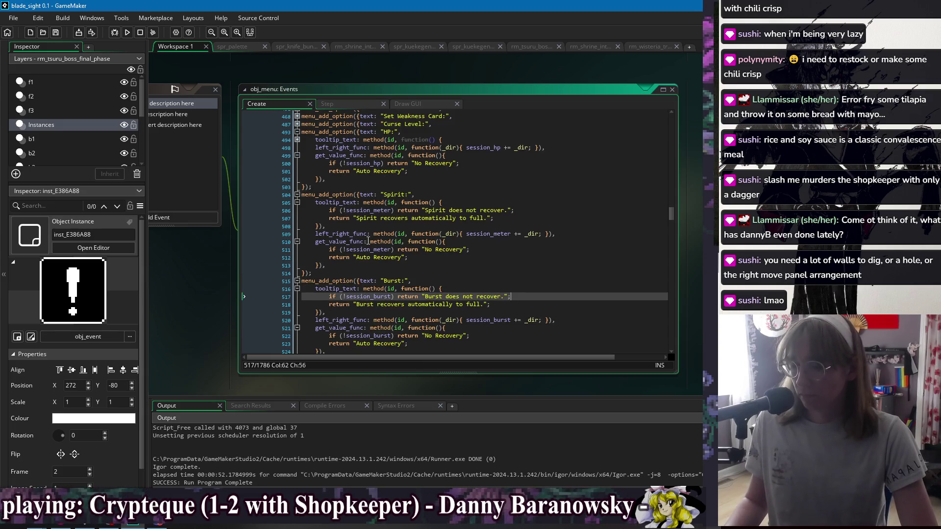
Rewrite the HP line as session_hp = clamp(session_hp + _dir, 1, 11) and save.
click(374, 171)
scroll(496, 196, up, 3)
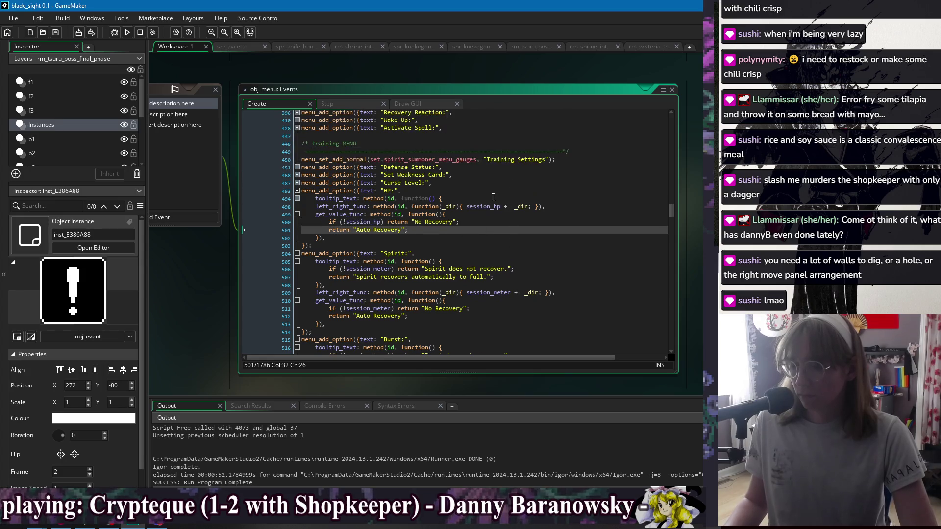
click(533, 207)
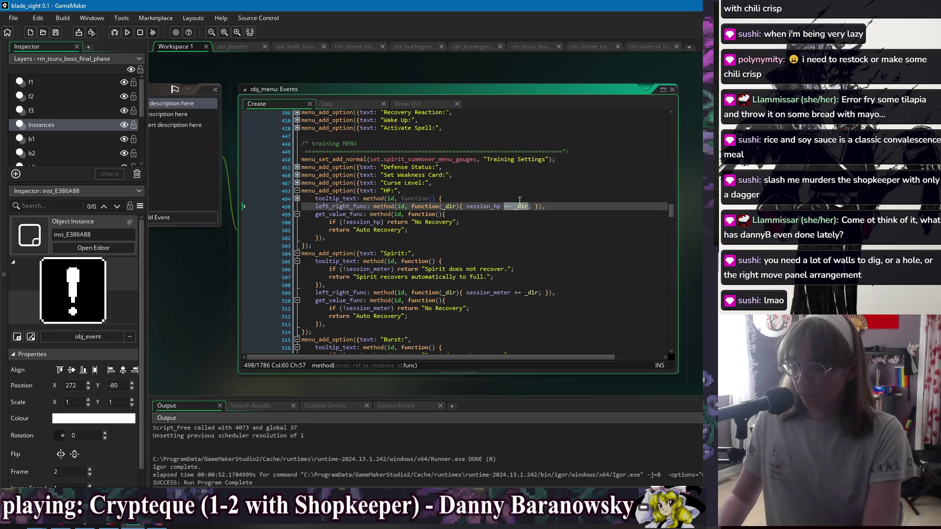
text(= clamp(session_)
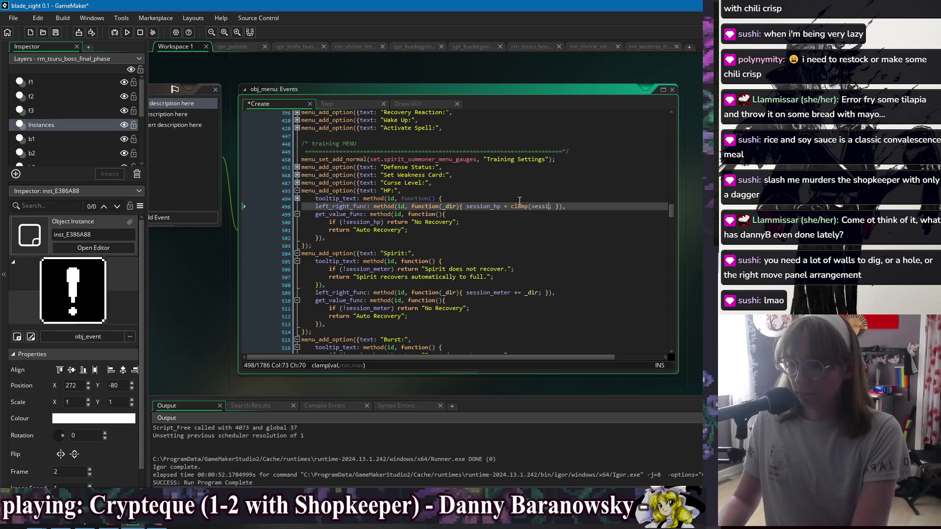
text(hp + _dir,)
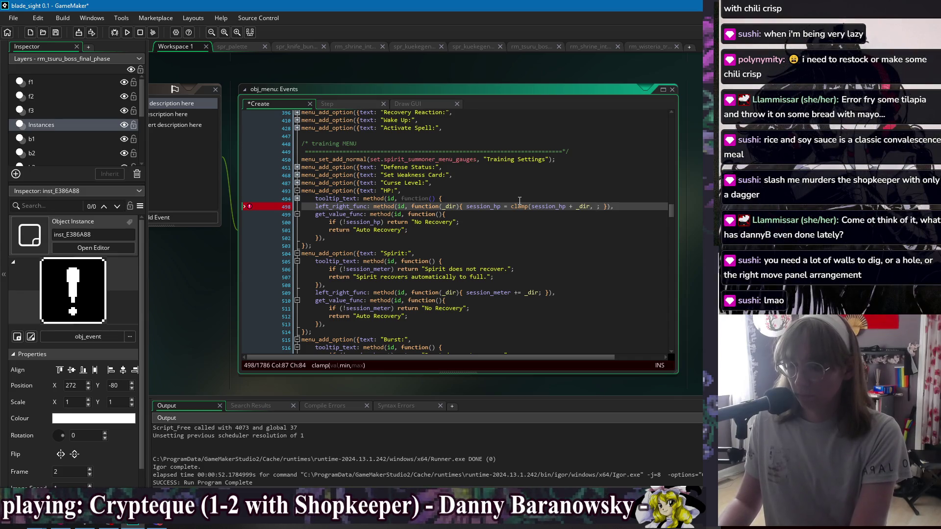
text(1, 11)
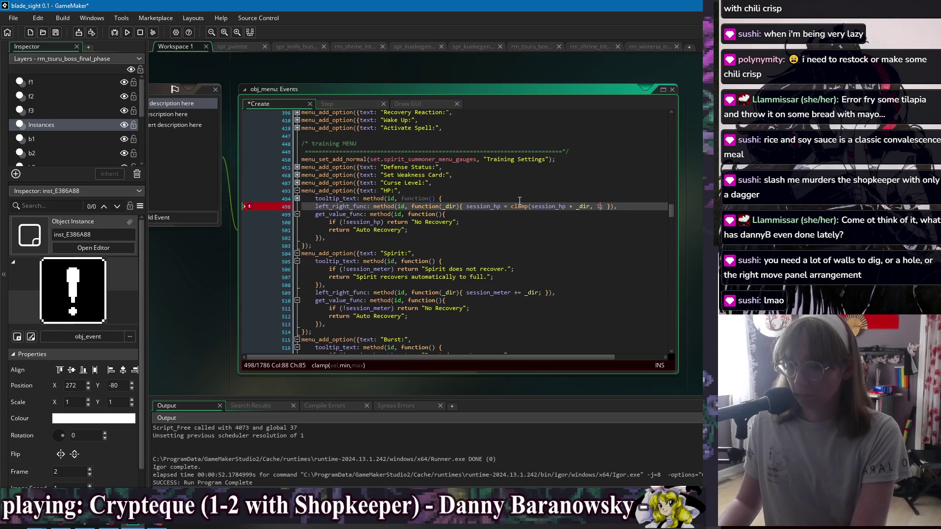
key(ctrl+s)
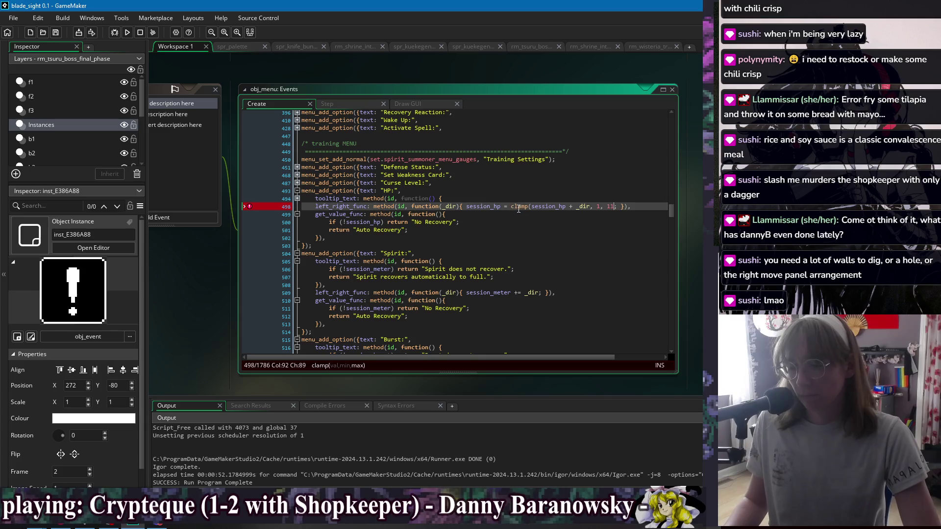
text())
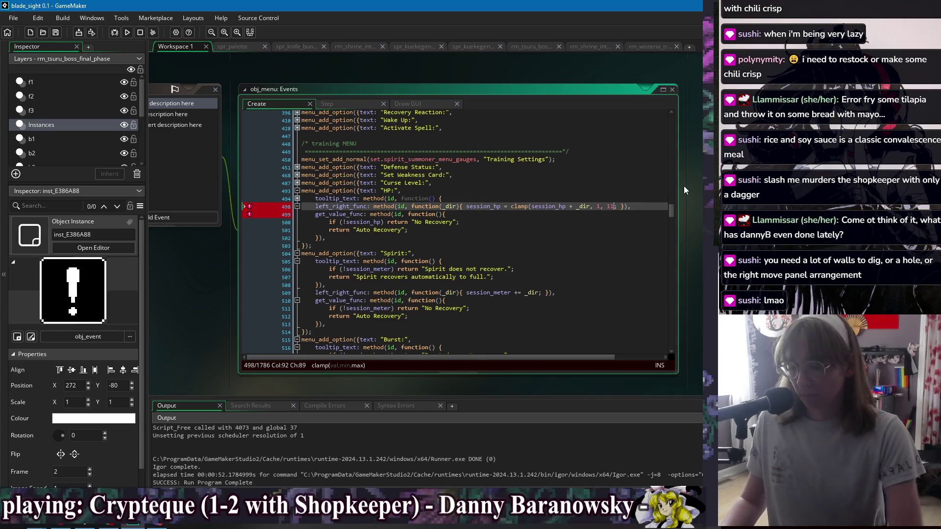
Paste the clamped HP assignment onto the Spirit and Burst lines, renaming Burst's variable to session_burst.
drag(512, 206, 619, 208)
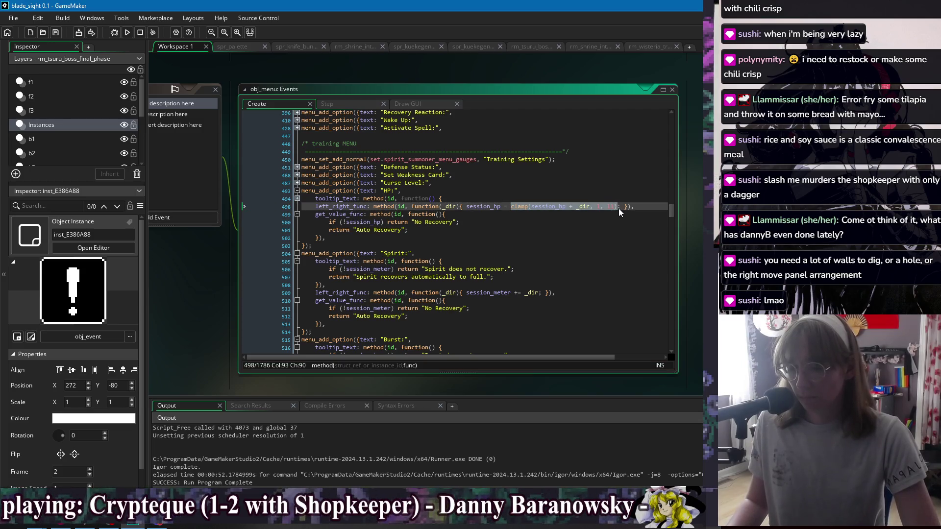
drag(501, 206, 620, 209)
key(ctrl+c)
mouse_move(541, 292)
mouse_down()
mouse_move(513, 293)
mouse_move(512, 280)
mouse_up()
key(ctrl+v)
scroll(553, 269, down, 4)
key(ctrl+v)
double_click(488, 281)
key(ctrl+c)
double_click(558, 281)
key(ctrl+v)
Make the Spirit clamp use session_meter instead, and save.
double_click(559, 195)
key(ctrl+v)
double_click(487, 195)
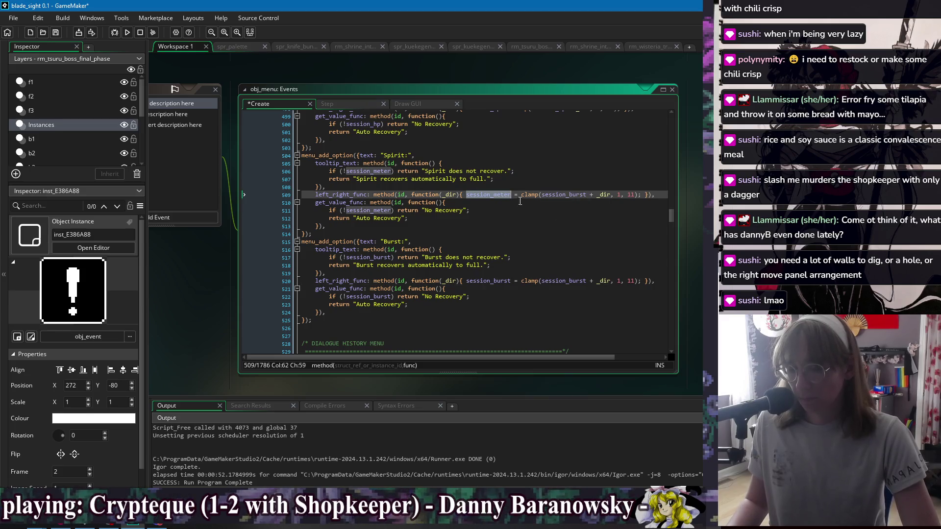
key(ctrl+c)
click(372, 211)
double_click(559, 194)
key(ctrl+v)
click(561, 211)
key(ctrl+s)
Review the HP and Burst clamp lines.
scroll(560, 211, up, 3)
click(638, 167)
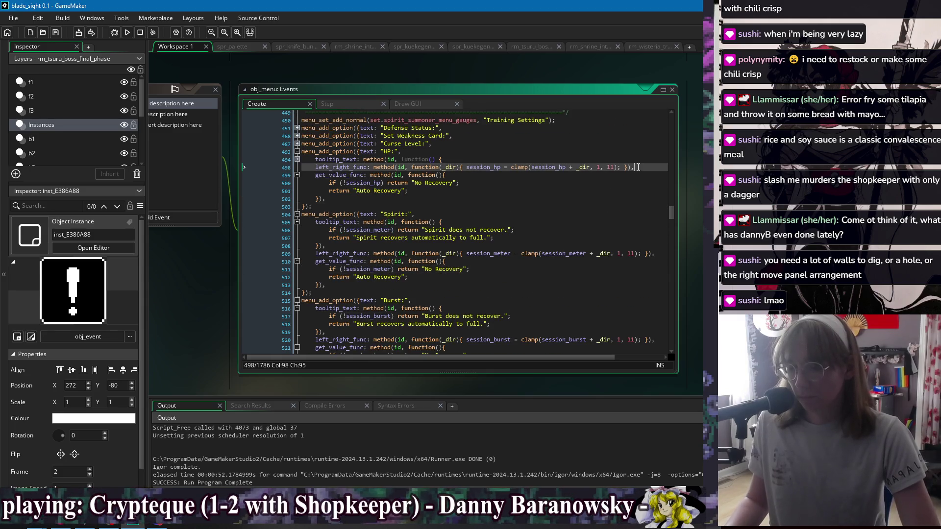
click(593, 183)
key(Down)
key(Down)
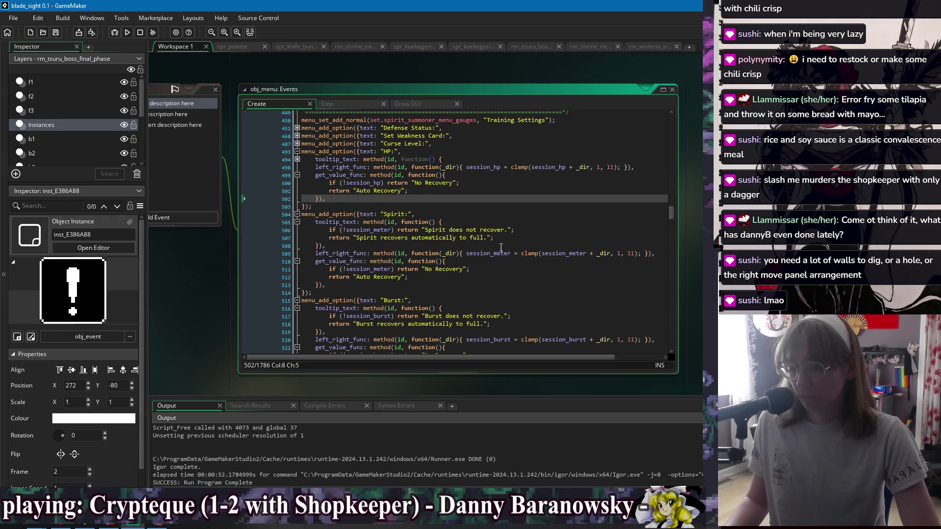
scroll(641, 281, down, 3)
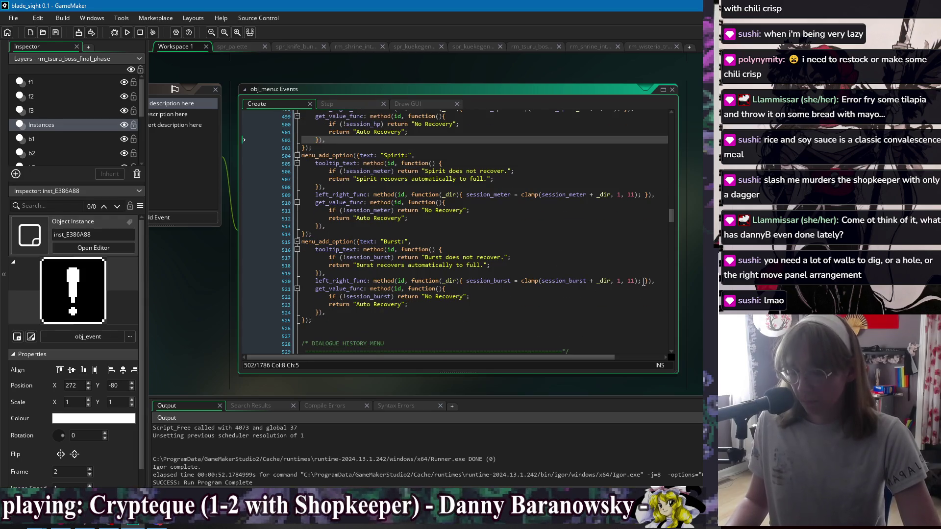
click(466, 280)
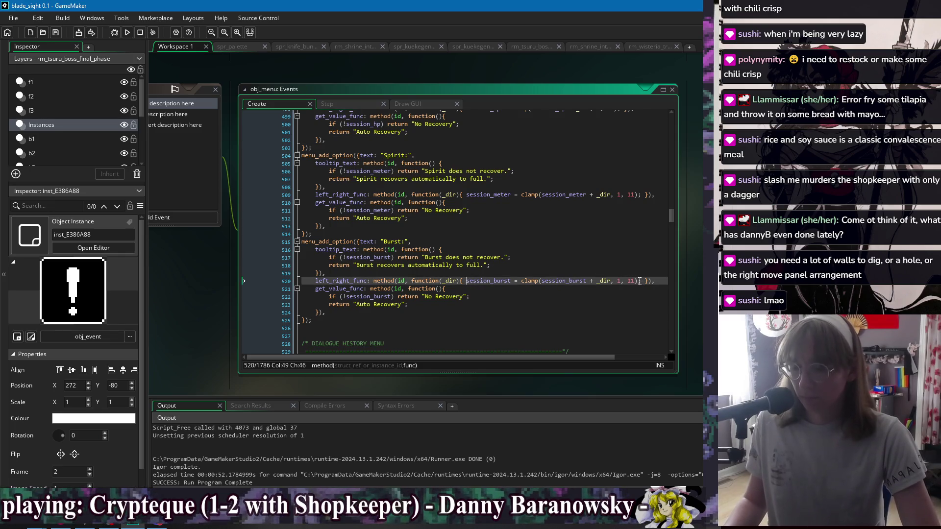
Change the Burst clamp's lower limit from 1 to 0.
drag(636, 281, 545, 283)
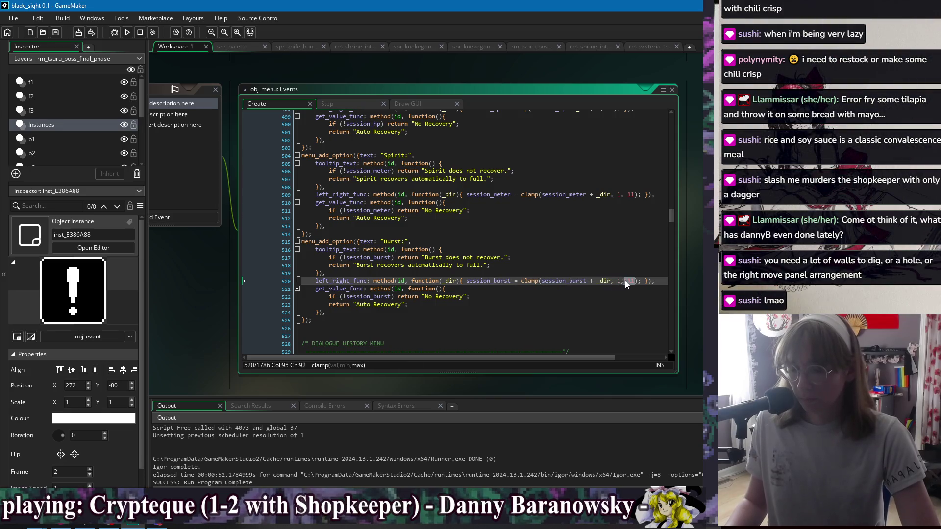
click(642, 282)
click(658, 280)
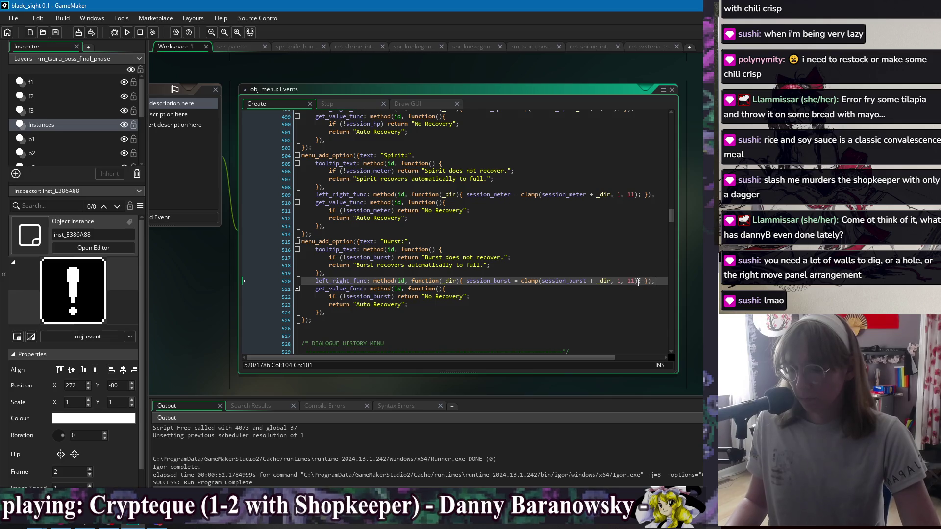
click(643, 282)
click(659, 280)
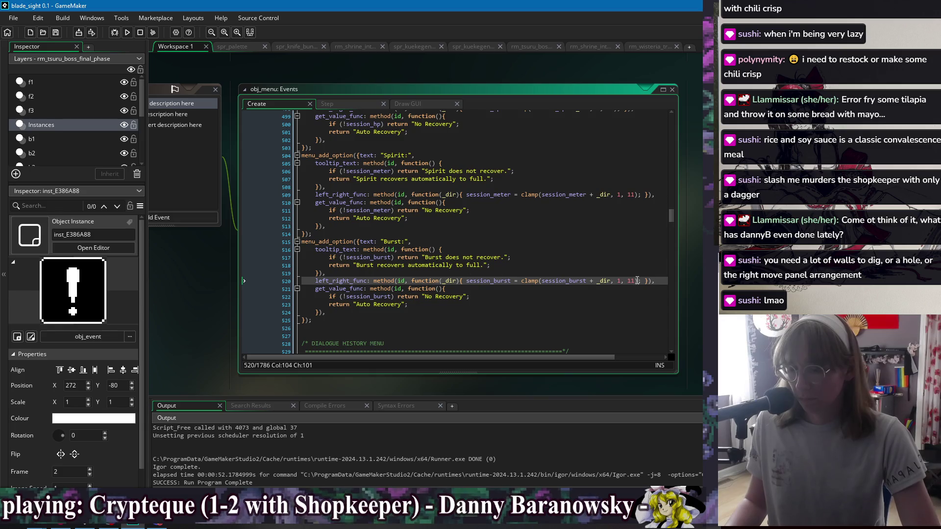
click(621, 282)
key(BackSpace)
text(0)
Change the Burst clamp's upper limit from 11 to 2.
click(632, 281)
key(BackSpace)
click(642, 289)
click(634, 282)
key(BackSpace)
text(2)
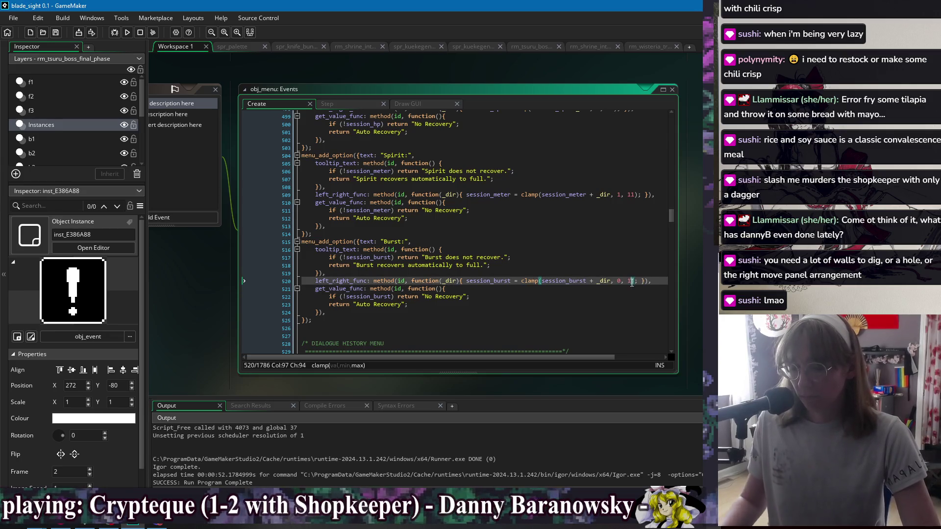
click(628, 291)
click(626, 297)
click(569, 312)
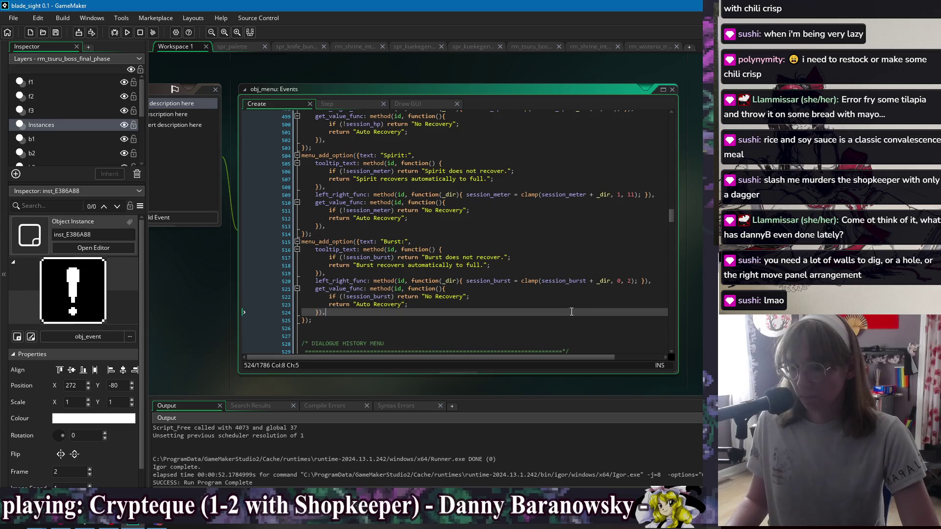
click(635, 273)
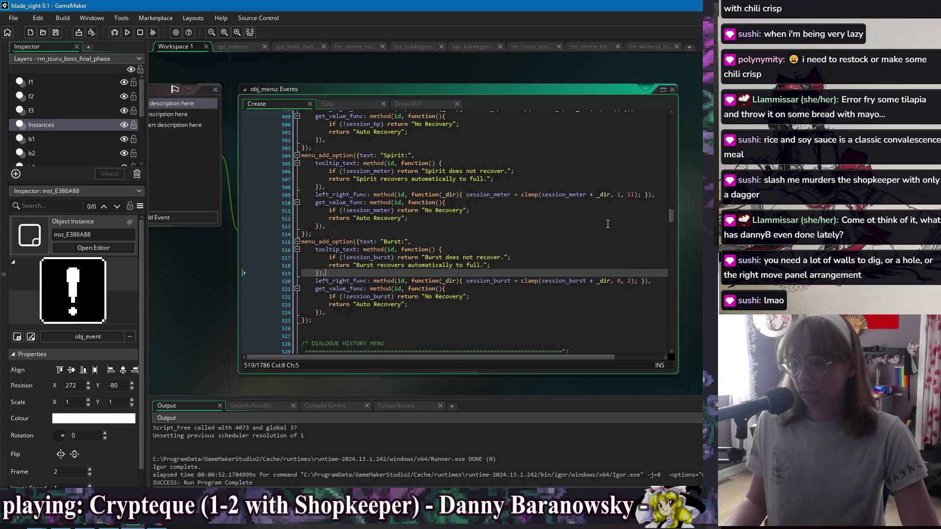
Set the Spirit clamp range to 0–3 and save.
double_click(632, 195)
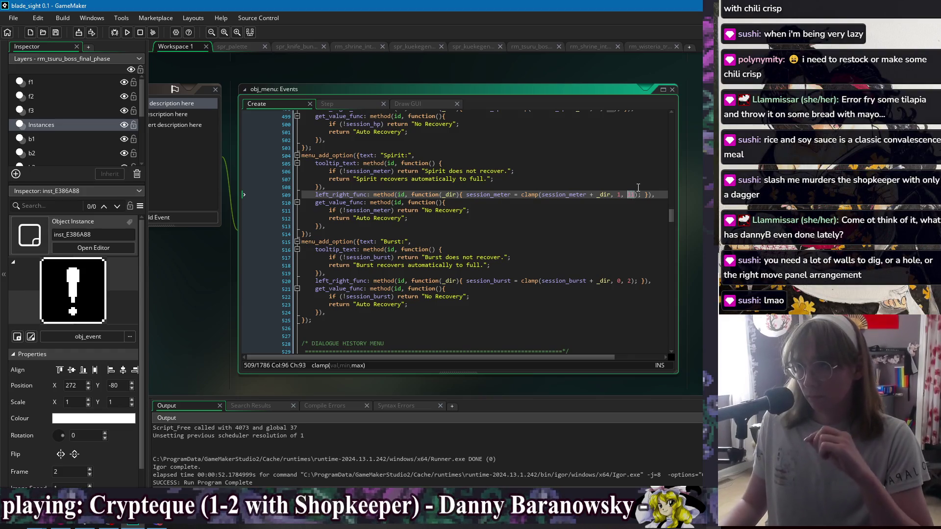
text(3)
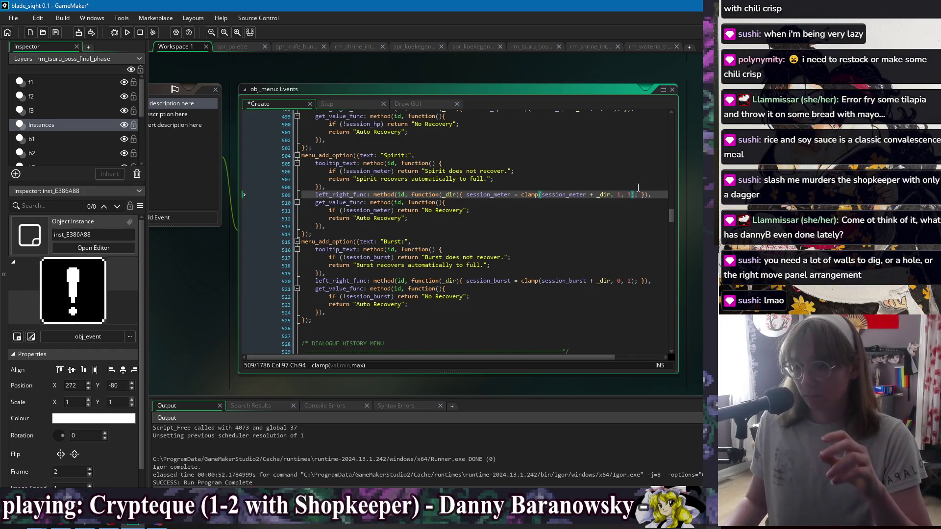
key(ctrl+s)
click(621, 195)
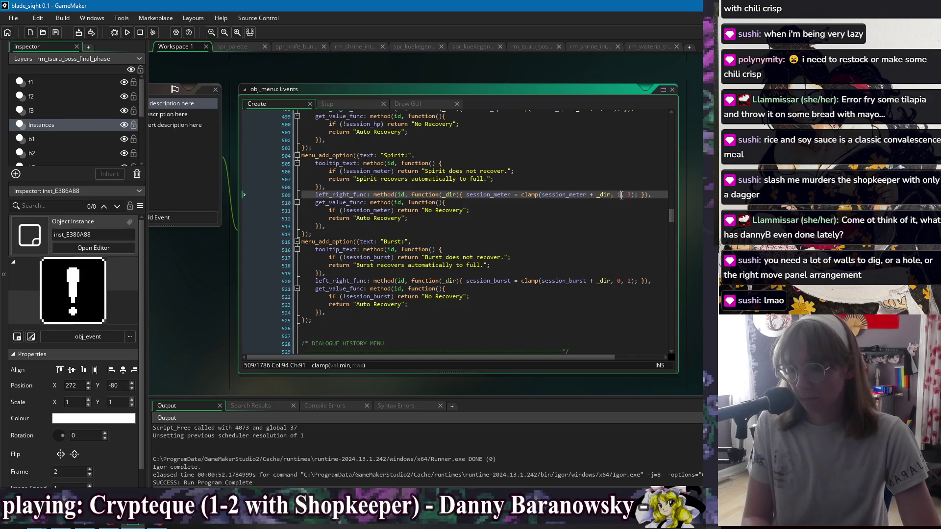
text(0)
key(Down)
key(Down)
scroll(625, 219, up, 2)
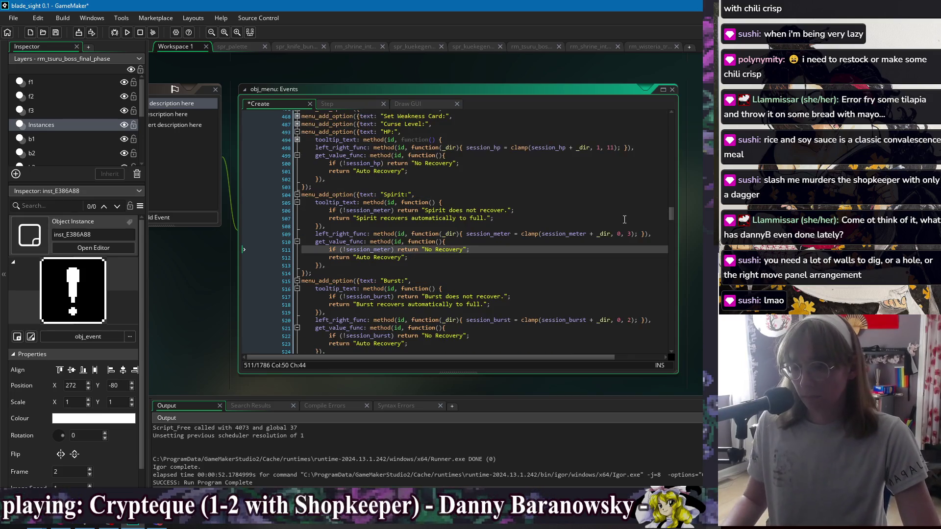
key(ctrl+s)
click(471, 156)
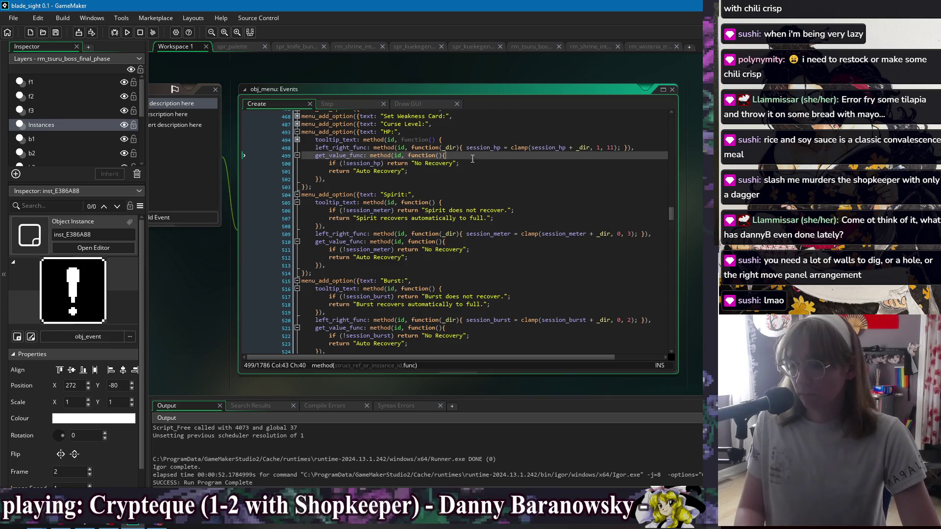
Add an HP line returning session_hp×10 as a percentage when HP is 10 or below.
key(ctrl+s)
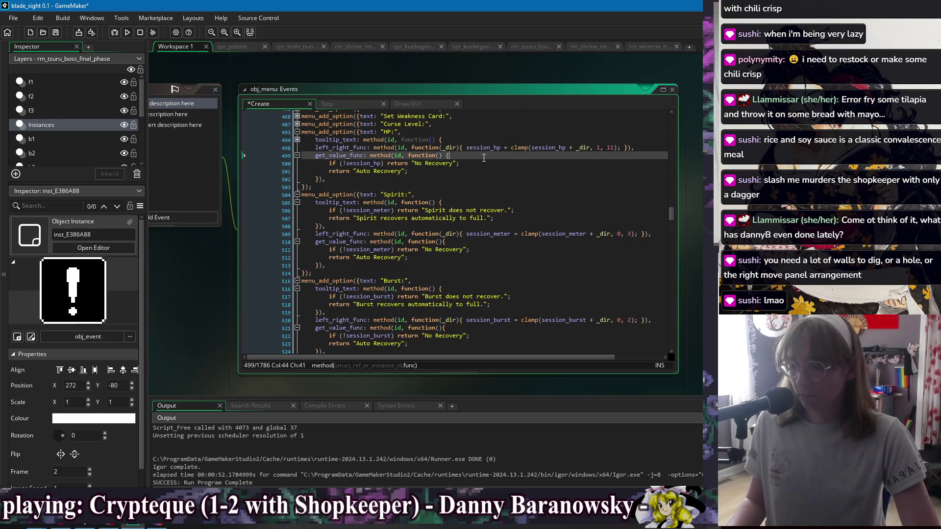
click(485, 169)
click(517, 156)
key(Return)
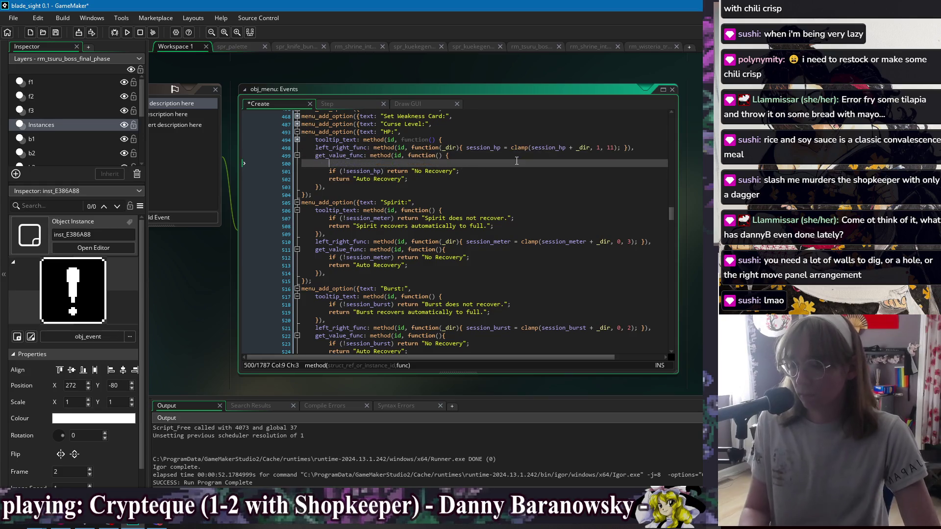
text(if (se)
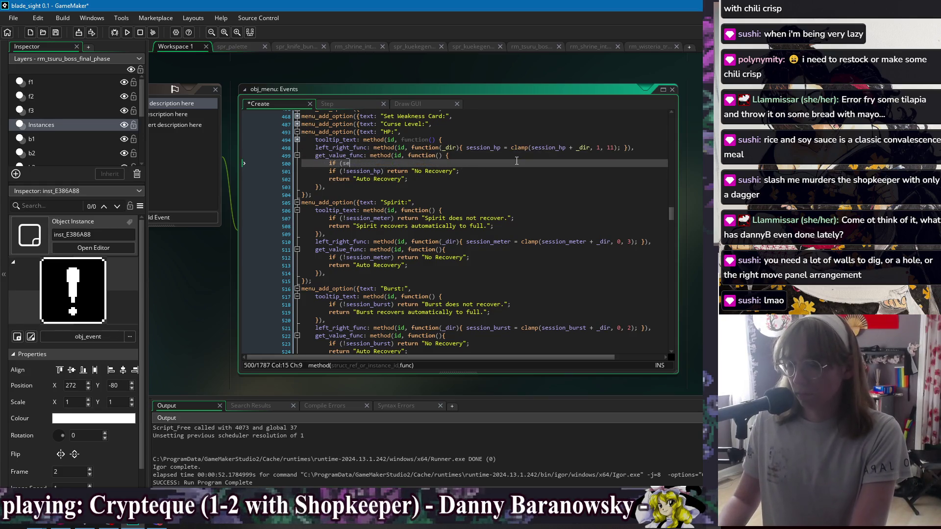
text(ssion_hp <=)
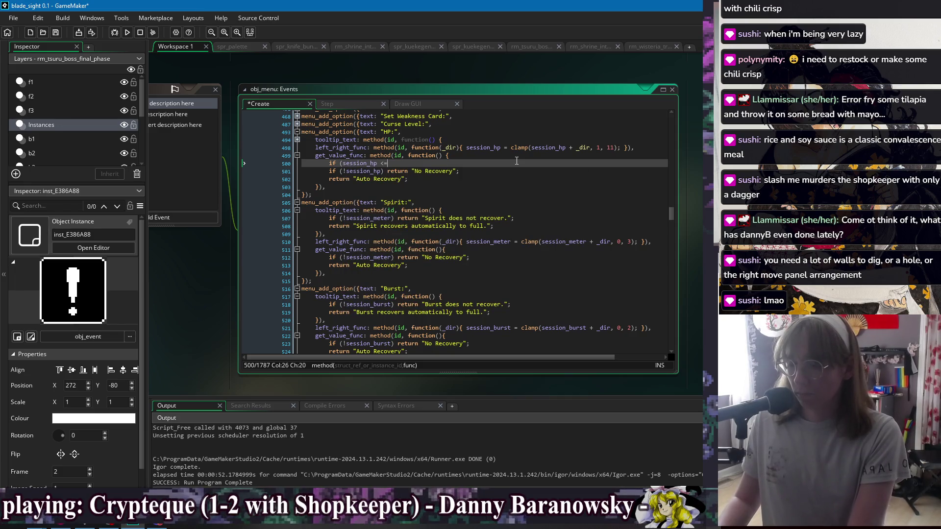
text( 10) r)
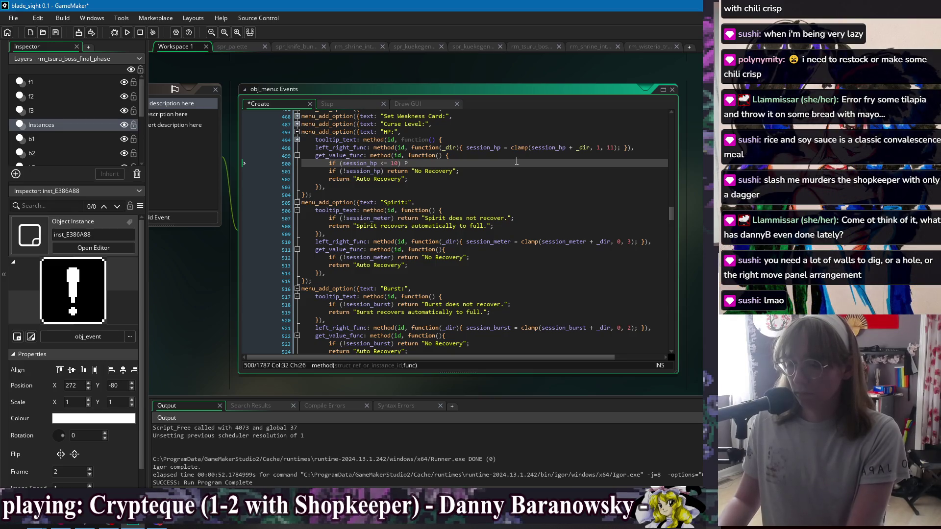
text(return)
text(")
text(string()
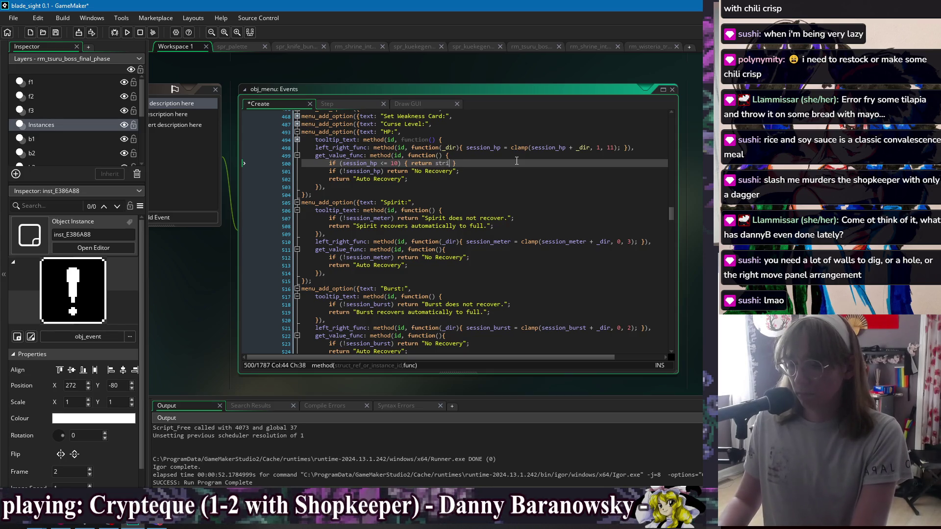
text(session_hp)
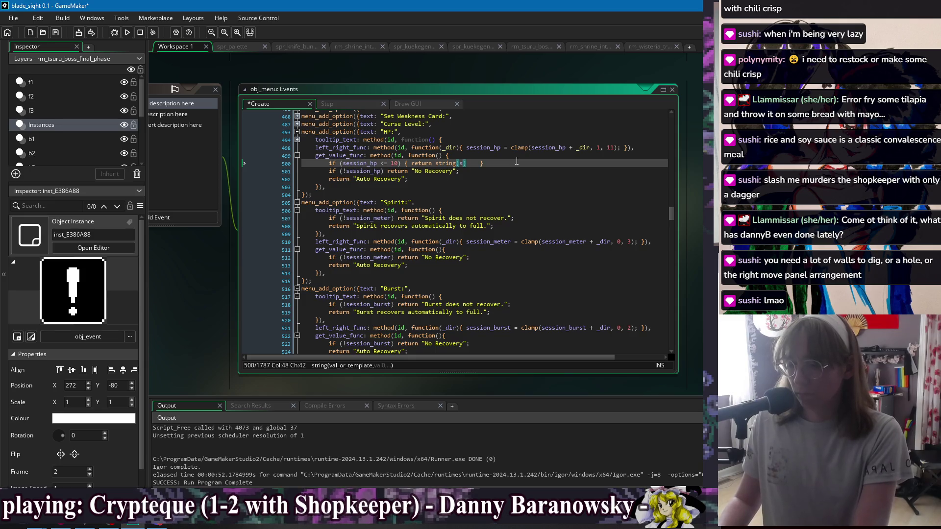
text())
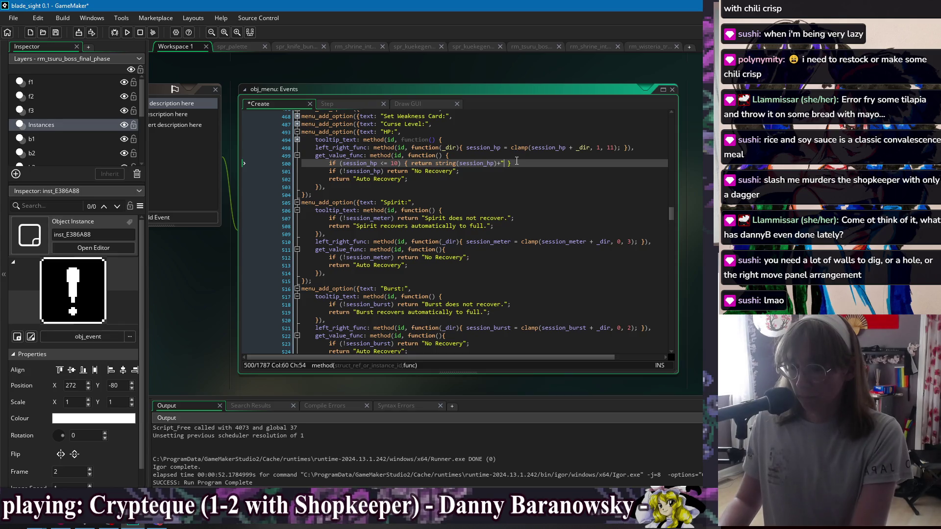
key(Left)
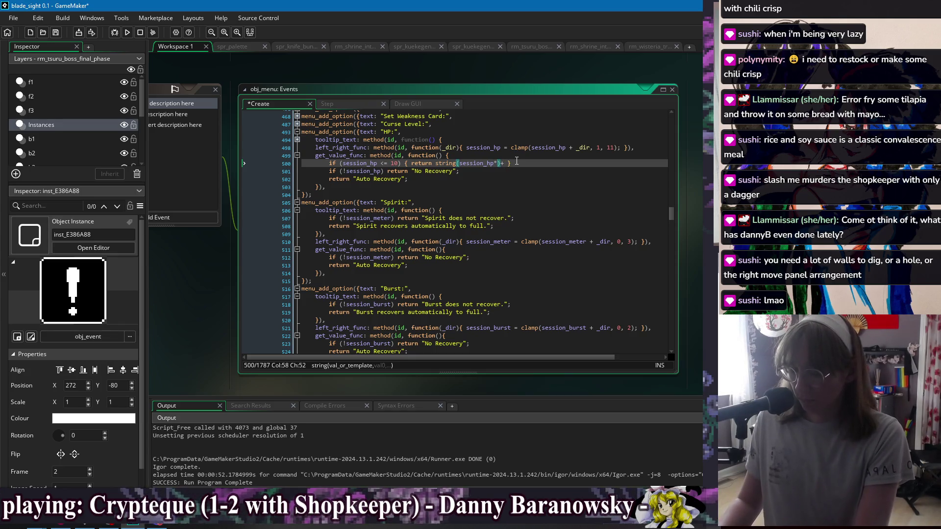
text(*10)
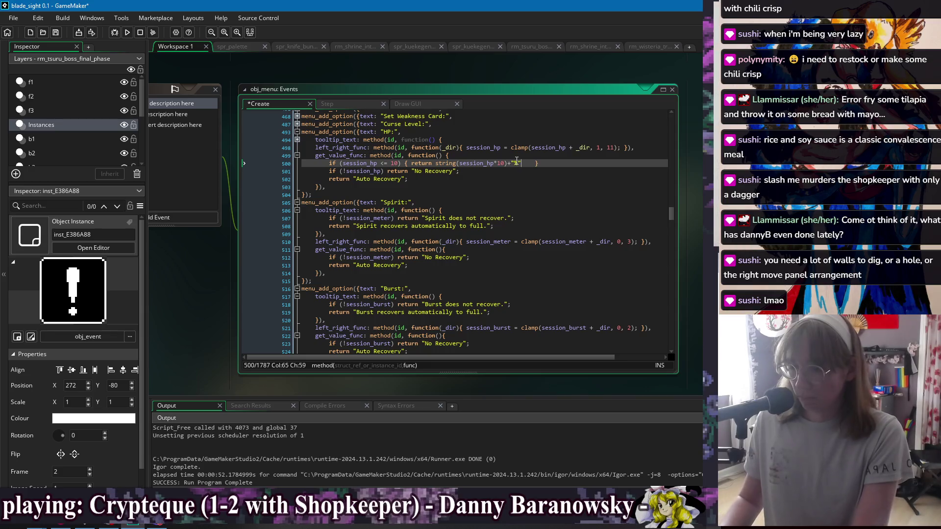
text(";)
key(ctrl+s)
Prefix the HP percentage with the label "Reset to " and save.
key(Left)
key(Left)
key(Left)
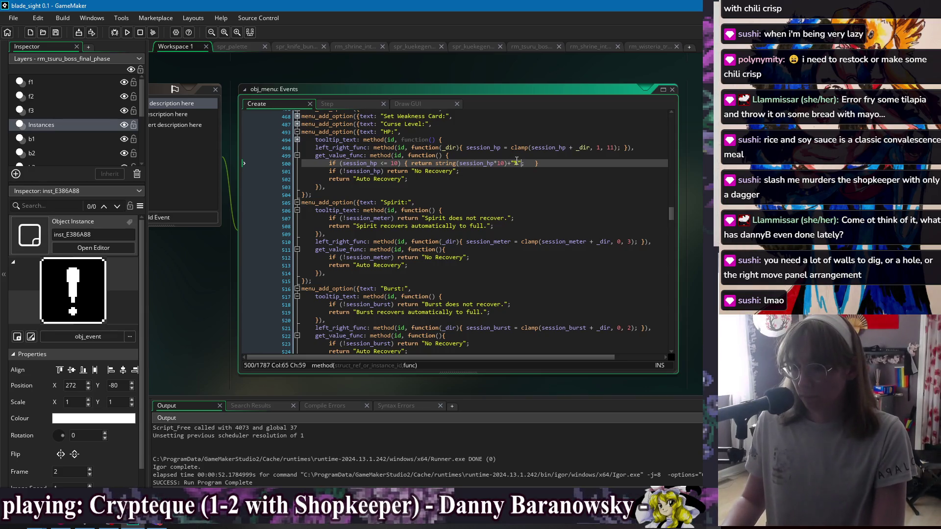
text("rese)
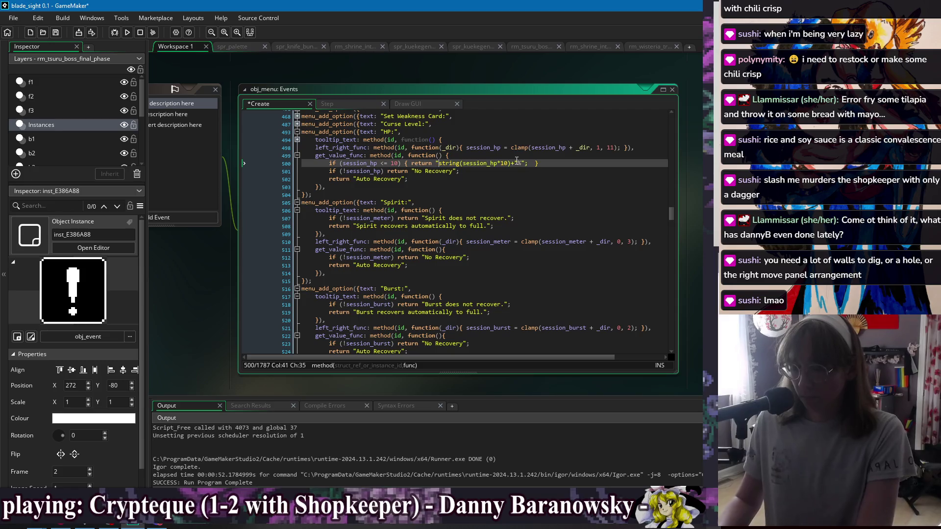
key(BackSpace)
key(BackSpace)
key(BackSpace)
text(Rest)
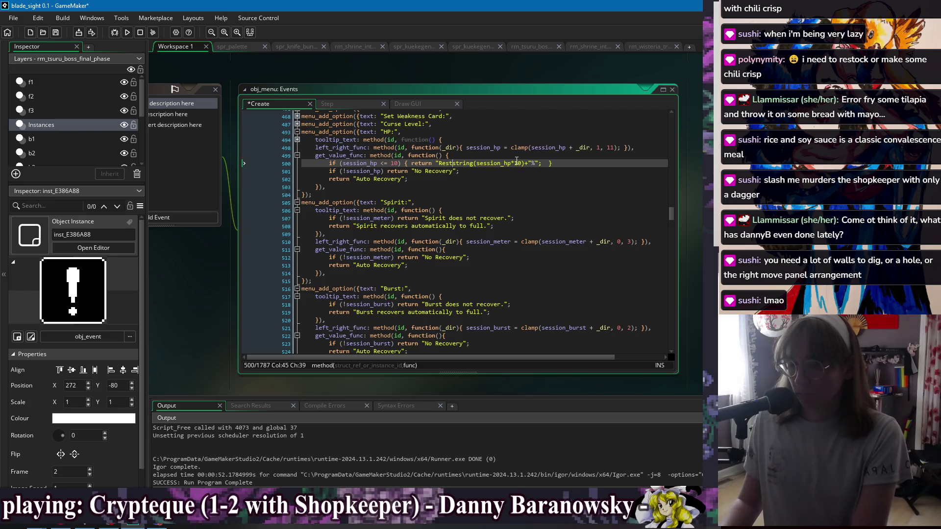
text(t to)
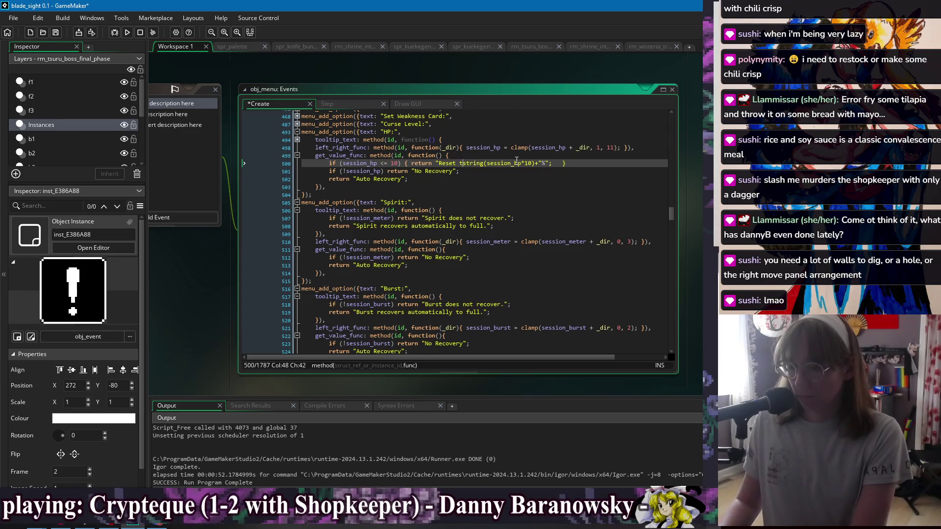
text( "+)
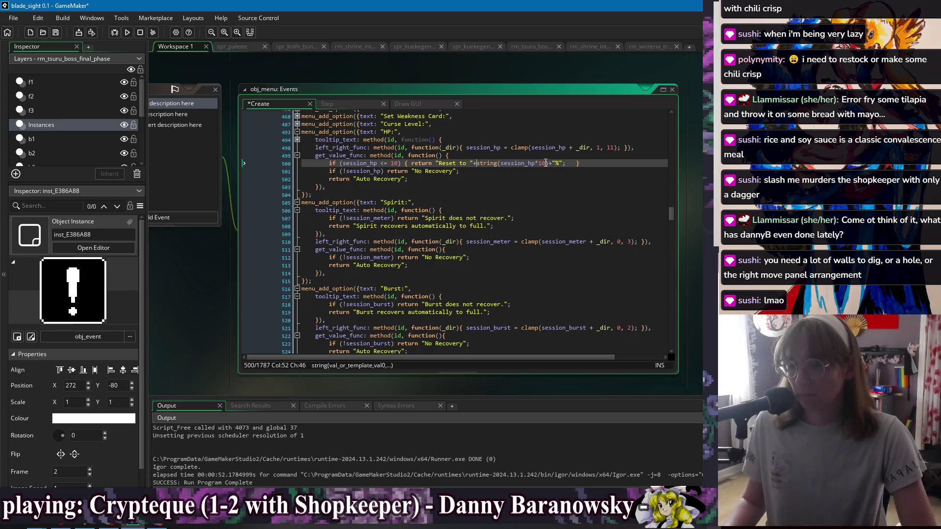
key(ctrl+s)
Add a return "Auto Recover" line below the HP reset line and save.
key(Down)
click(439, 164)
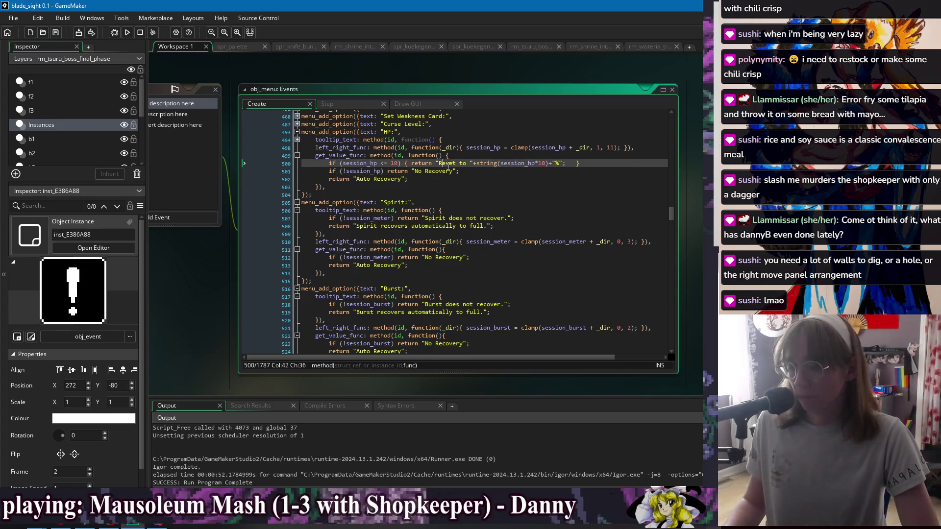
click(464, 172)
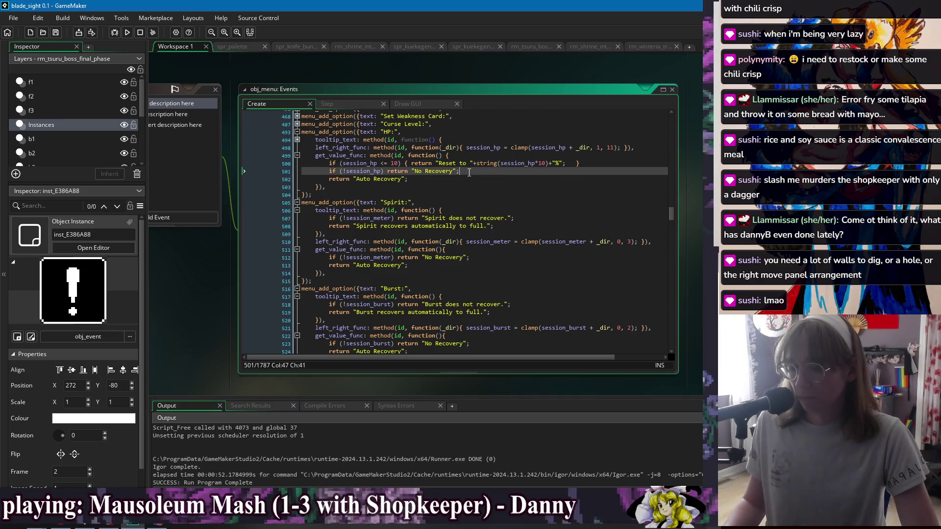
click(621, 164)
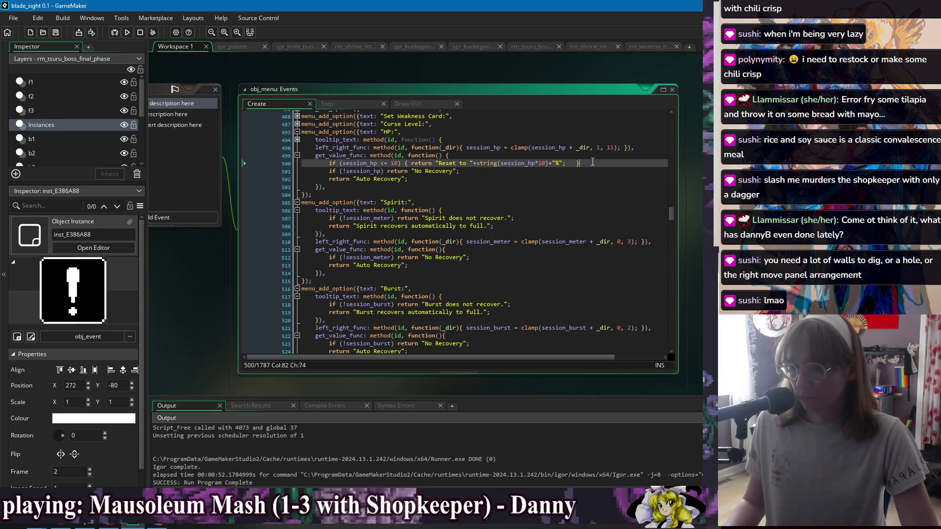
key(Return)
text(if (session_hp == 11) return)
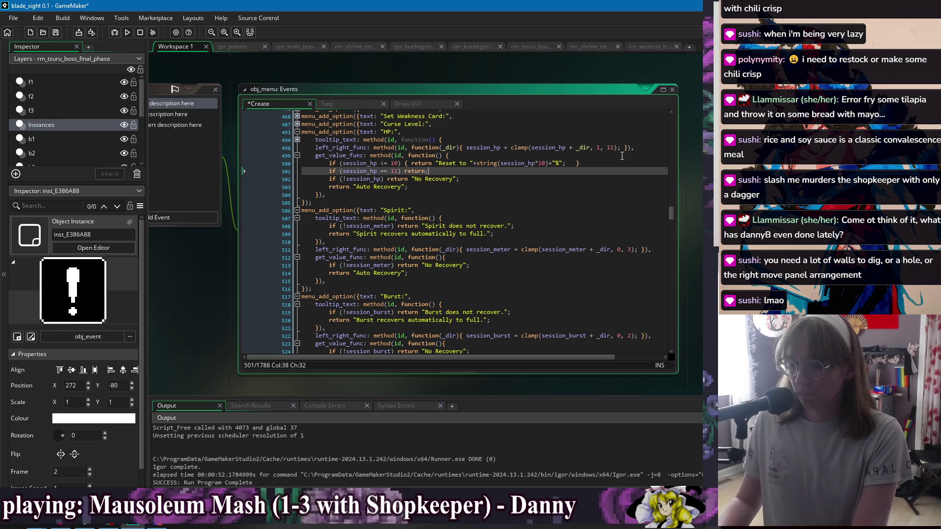
text(Auto Rec)
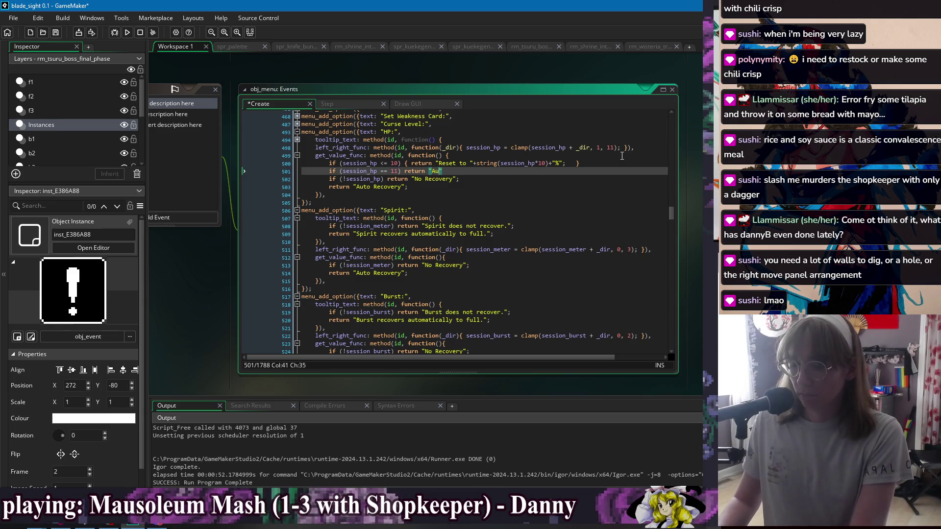
text(over)
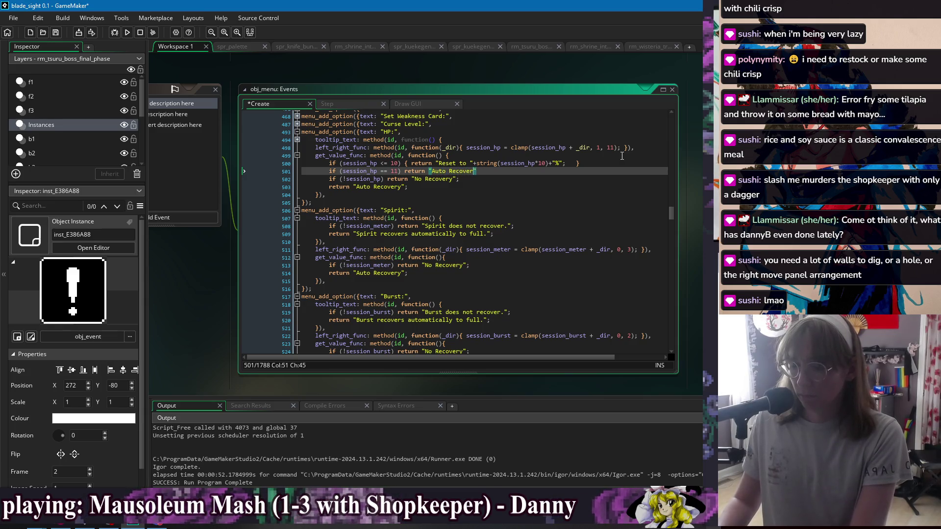
text(";)
key(ctrl+s)
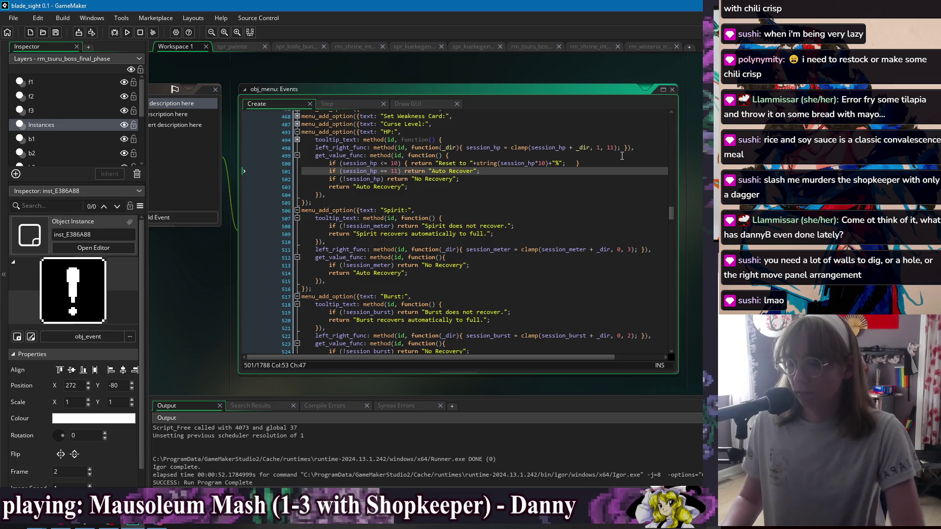
Delete the No Recovery line and the session_hp == 11 condition, making Auto Recover unconditional.
key(shift+Down)
key(Delete)
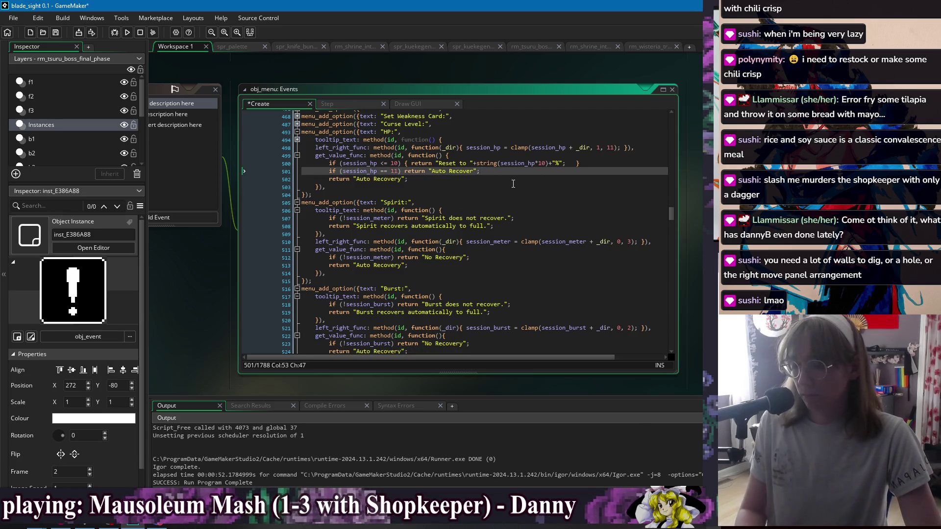
key(Down)
key(Down)
click(500, 172)
key(shift+Down)
key(Delete)
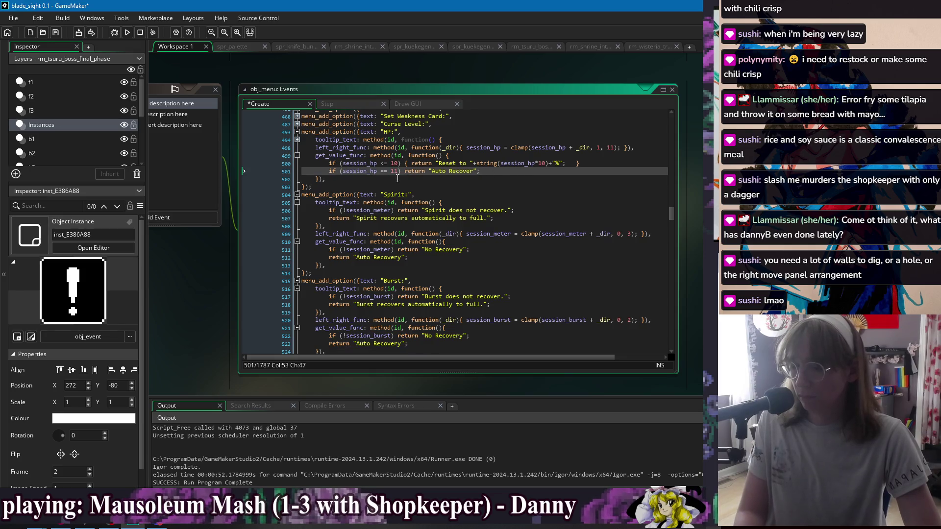
drag(404, 172, 329, 171)
key(Delete)
key(End)
key(ctrl+s)
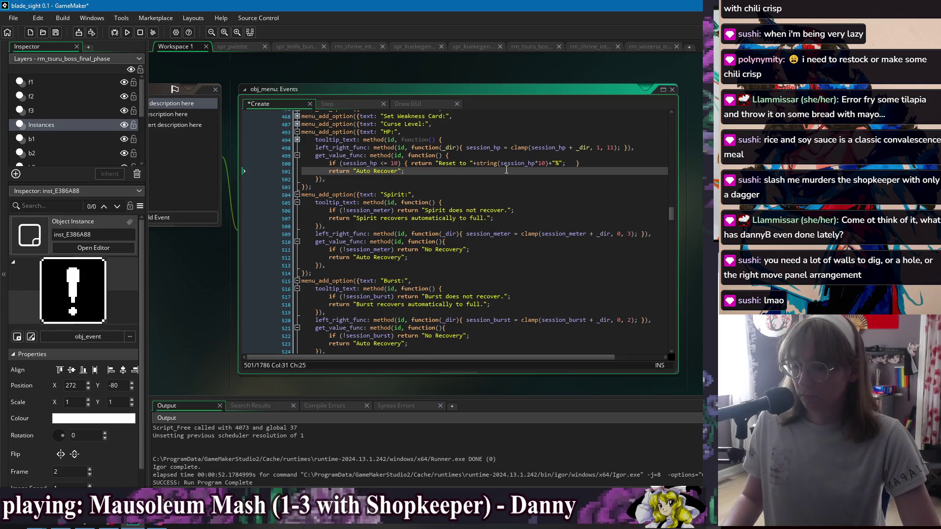
Inspect the Spirit option's tooltip and value code, highlighting every session_meter use.
key(Up)
key(Up)
key(Down)
key(Down)
key(Down)
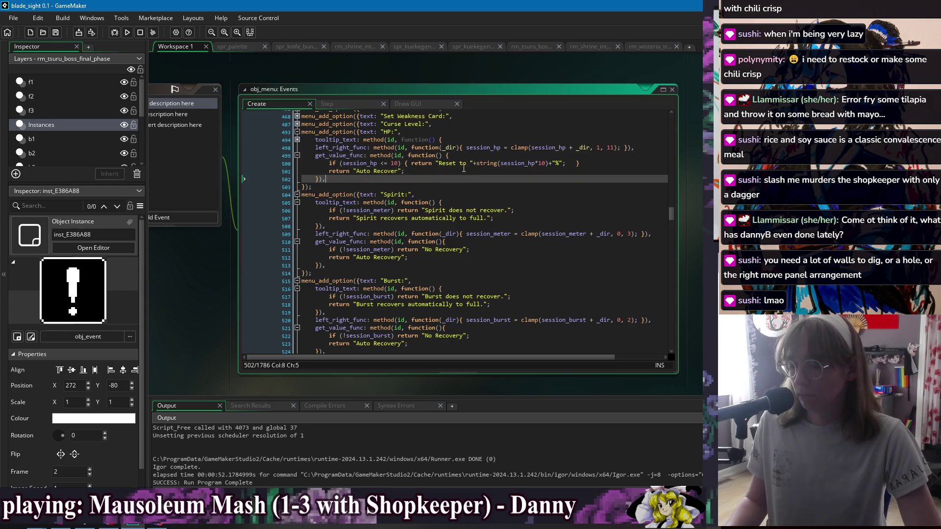
click(501, 222)
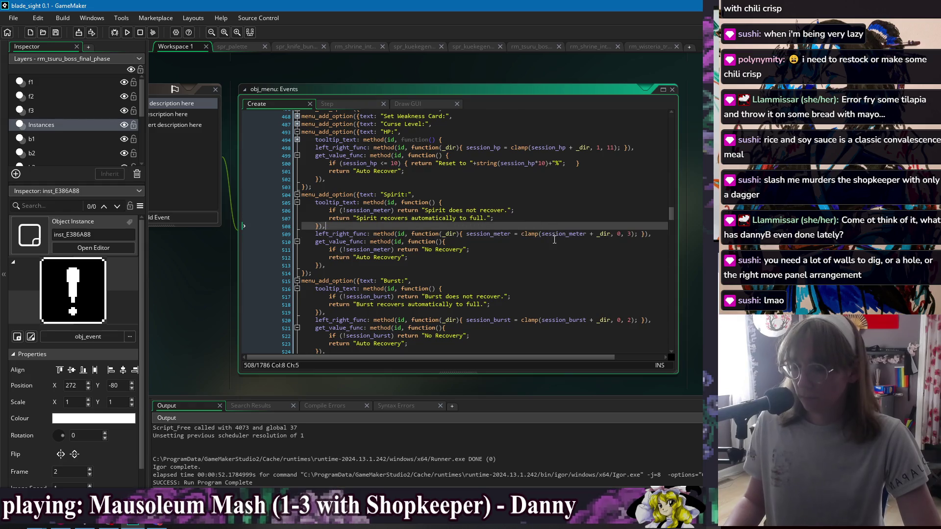
key(Down)
key(Down)
key(Down)
key(Down)
key(Up)
key(Down)
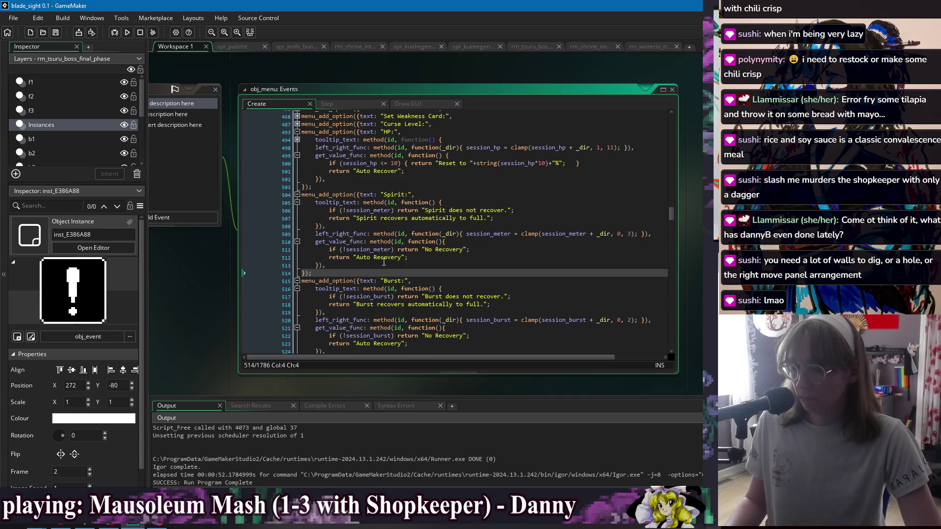
click(331, 233)
click(337, 226)
click(351, 235)
click(363, 224)
click(370, 265)
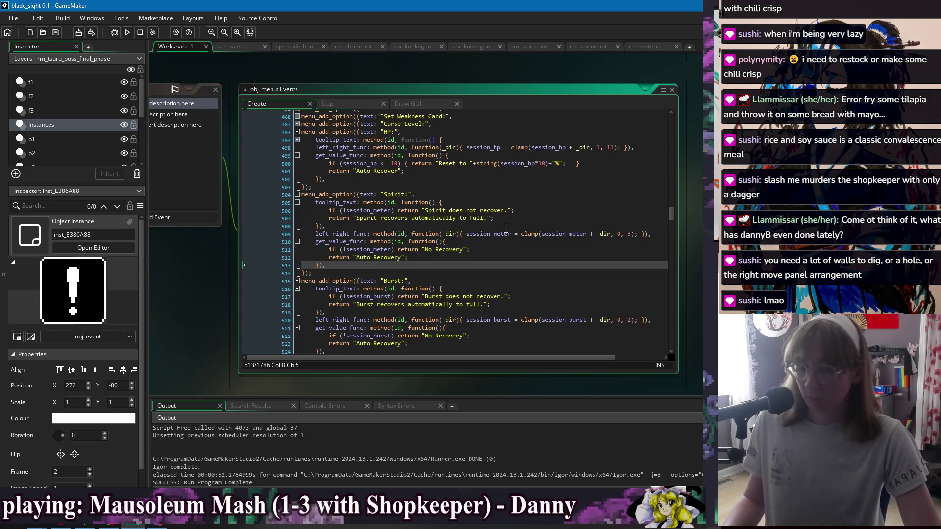
click(533, 226)
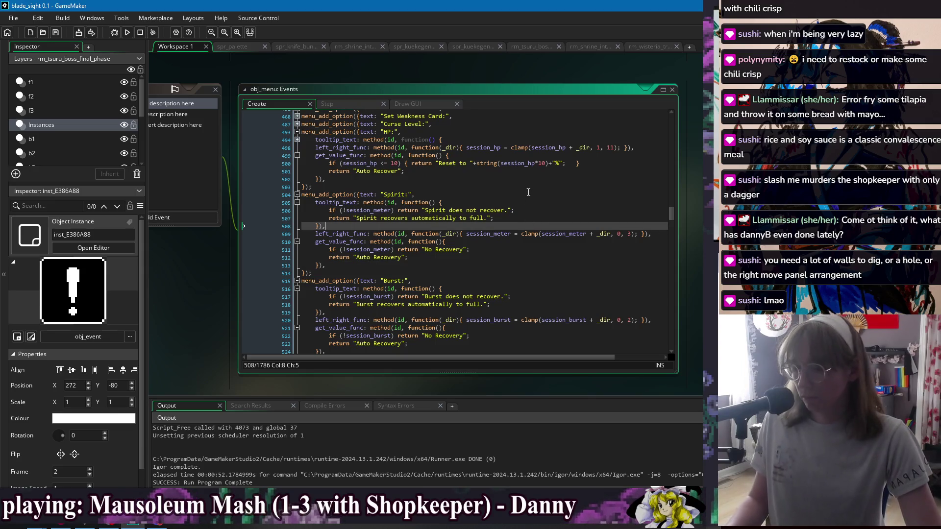
double_click(481, 234)
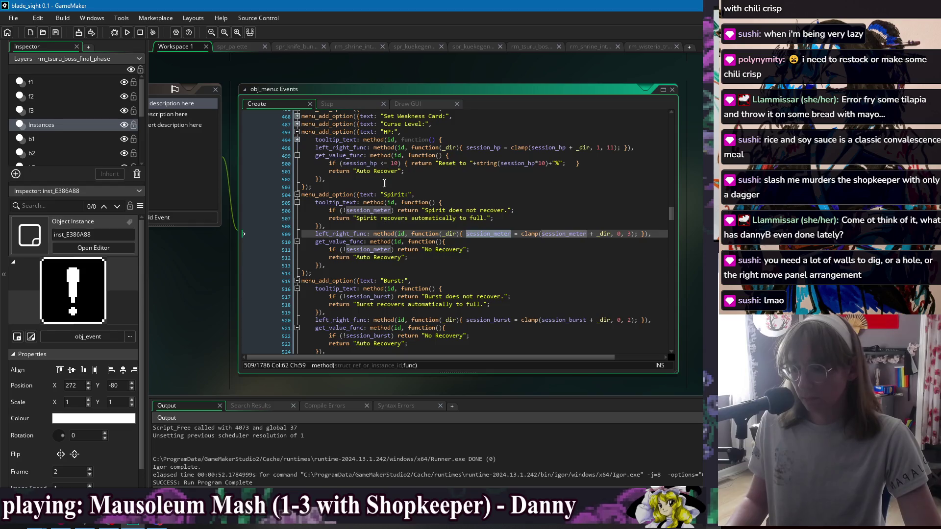
click(527, 218)
Expand the HP tooltip function and compare its return lines with the value function.
click(297, 140)
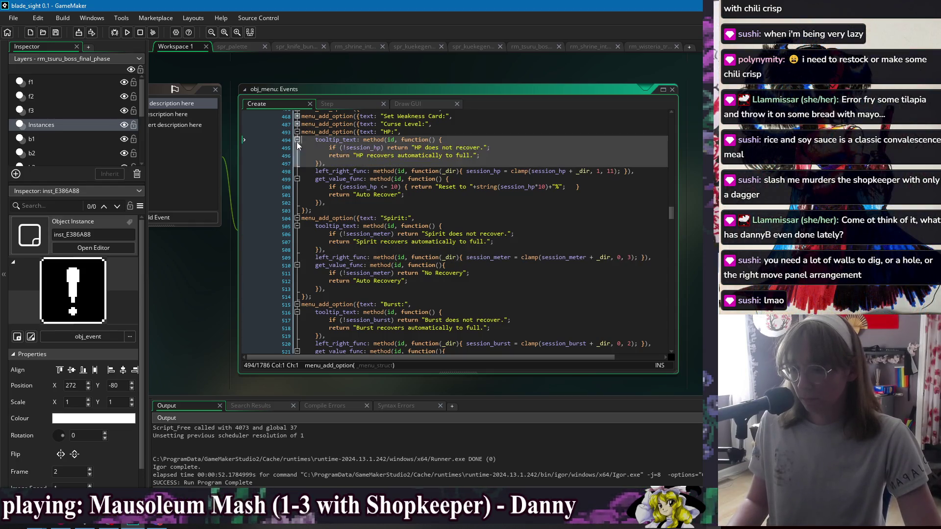
click(393, 163)
drag(480, 155, 329, 148)
key(Down)
key(Down)
key(Down)
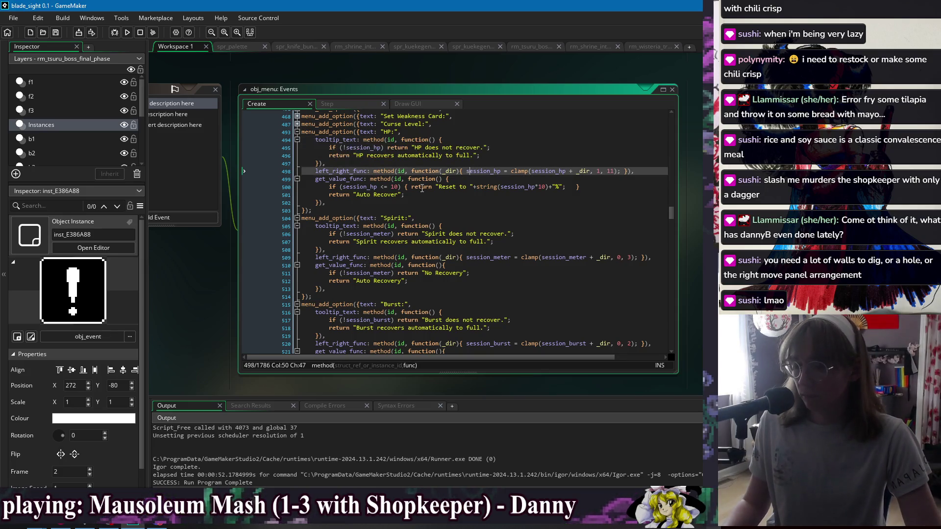
click(414, 194)
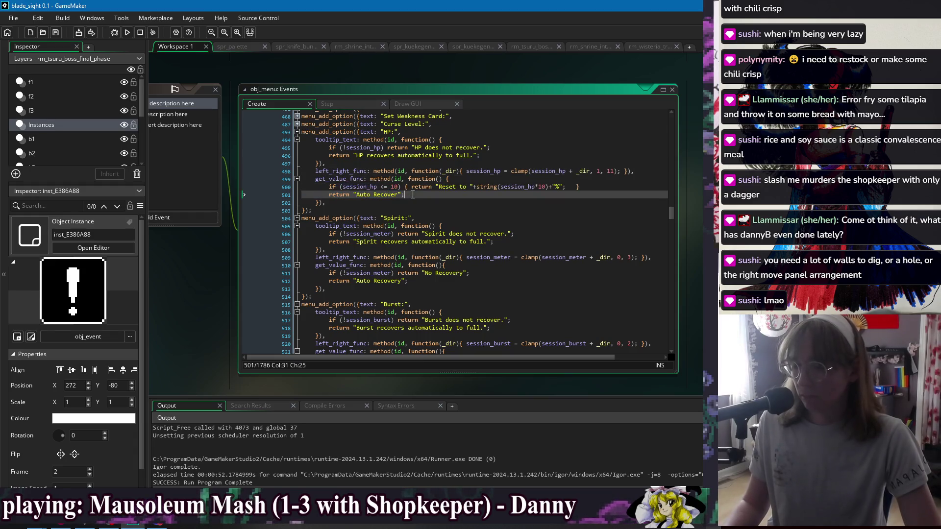
drag(410, 194, 328, 187)
drag(491, 156, 330, 147)
key(Right)
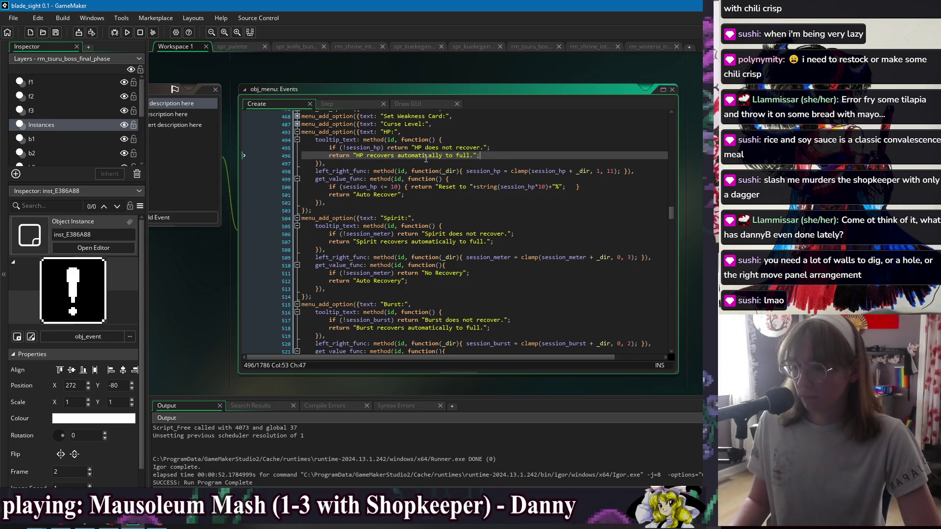
drag(488, 155, 489, 140)
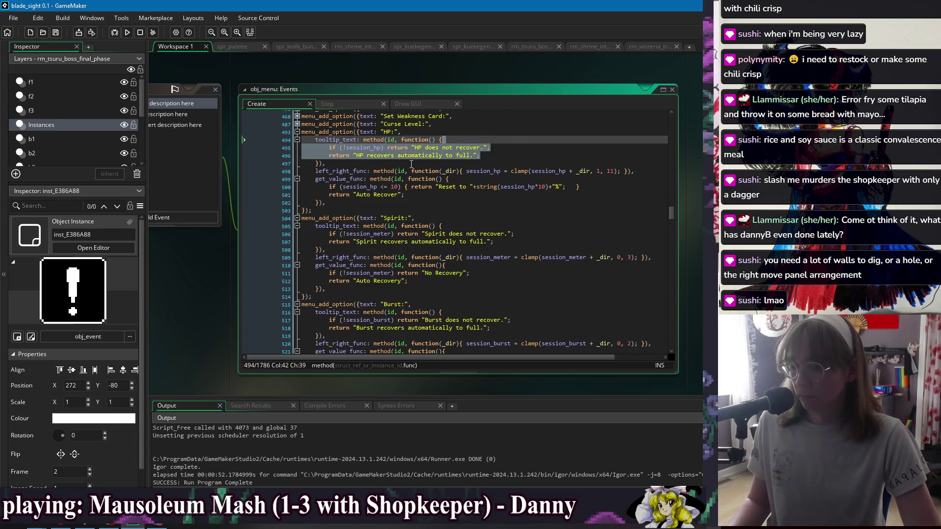
click(326, 163)
Overwrite the HP tooltip function with the text "Set how HP recovers." and save.
mouse_move(324, 163)
mouse_down()
mouse_move(398, 149)
mouse_move(369, 141)
mouse_up()
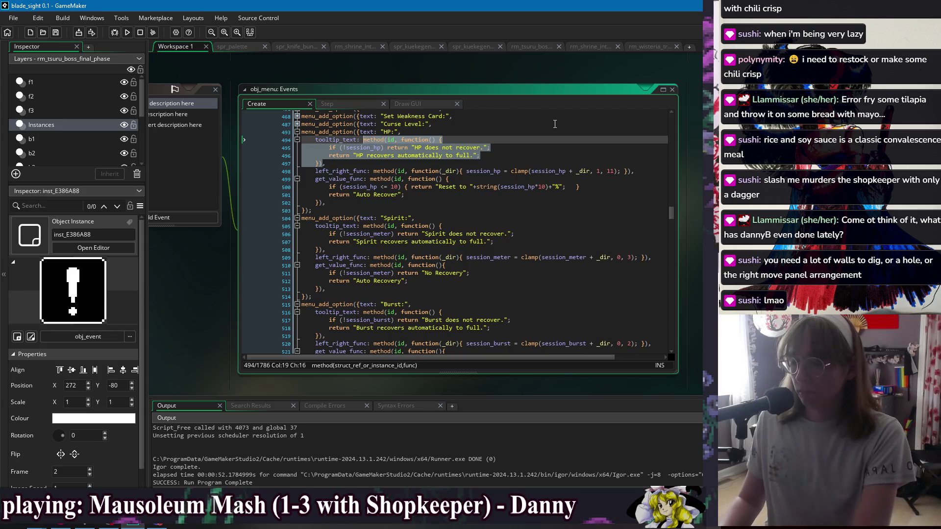
text("Hp)
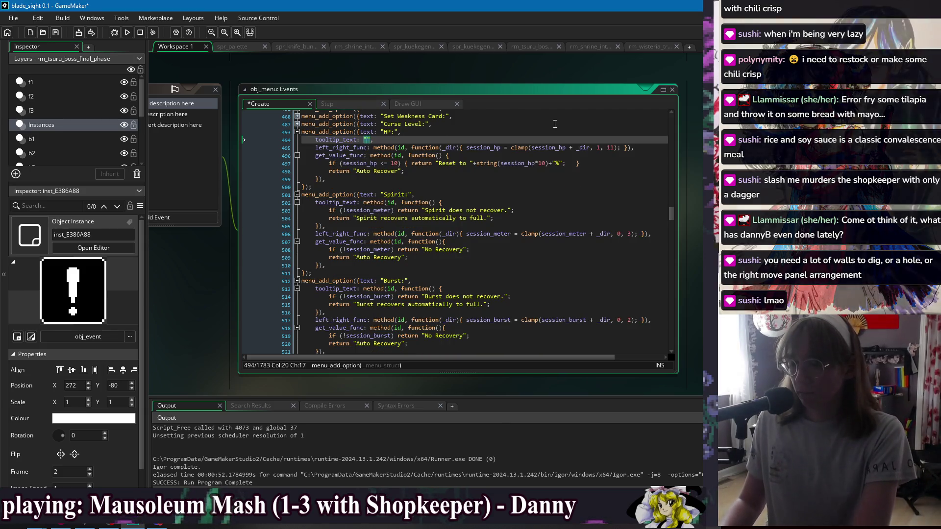
key(BackSpace)
key(BackSpace)
text(Set how HP r)
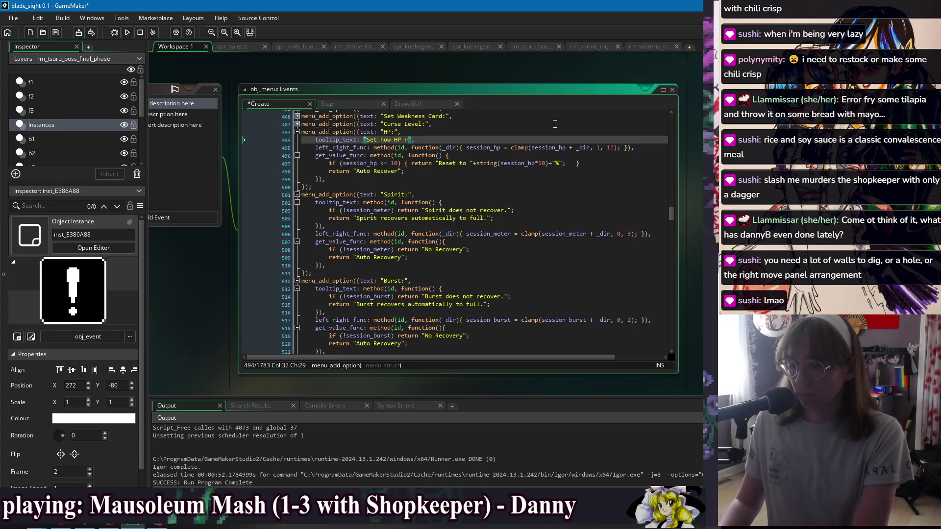
text(ecovers)
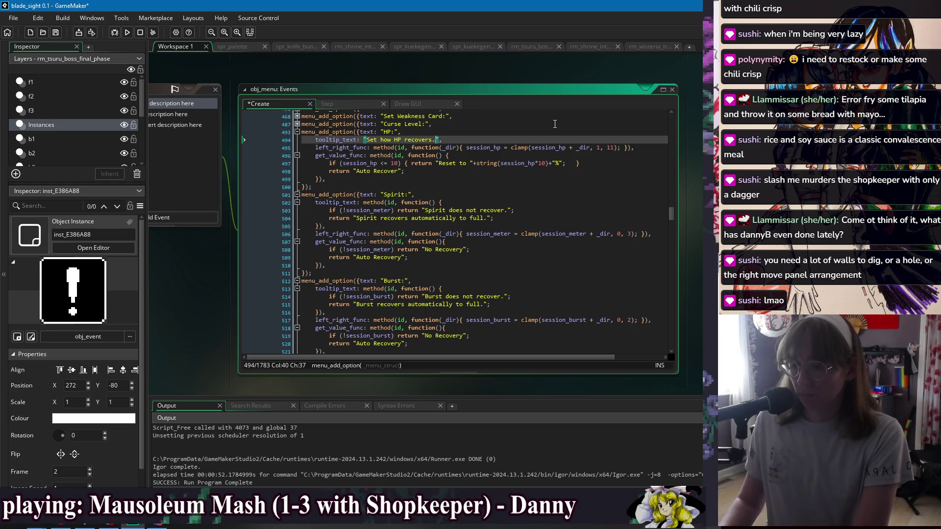
click(469, 140)
key(ctrl+s)
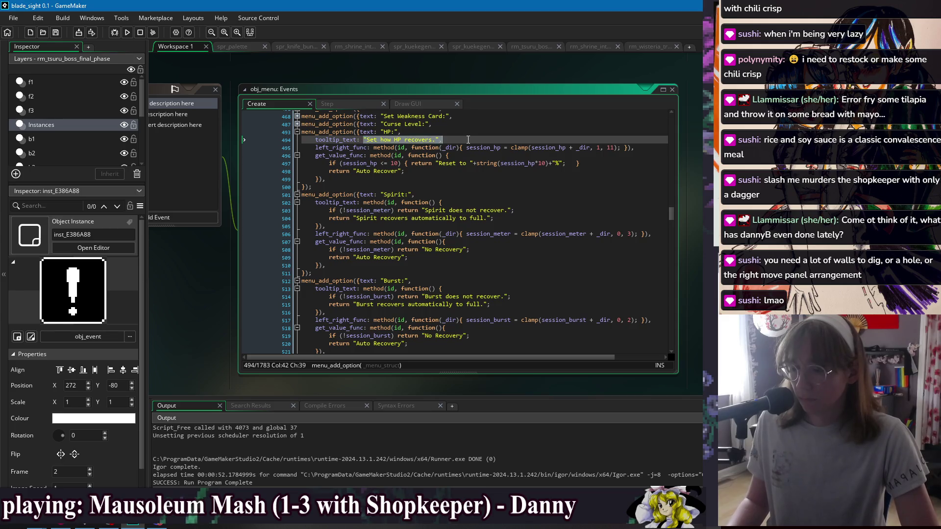
Replace Spirit's tooltip function with the pasted text, changing HP to Spirit.
click(382, 195)
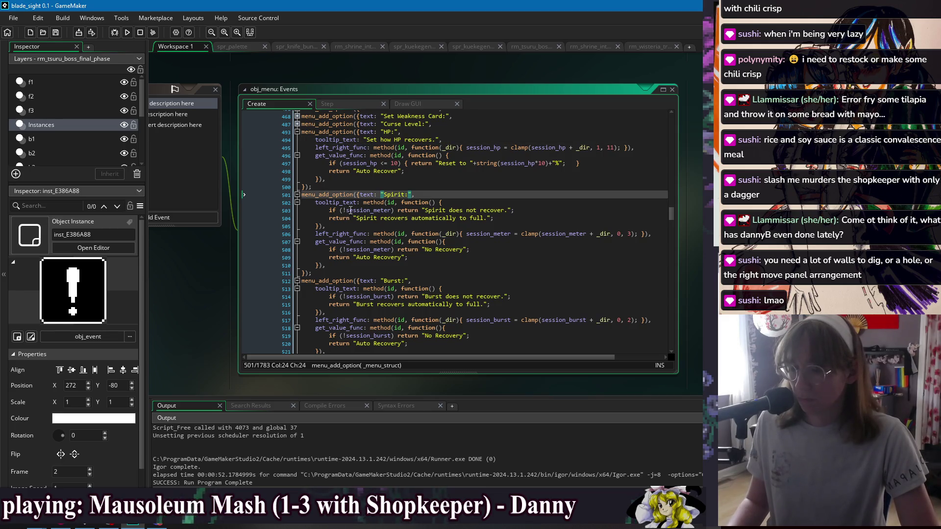
drag(340, 226, 363, 202)
text("Set how HP recovers.",)
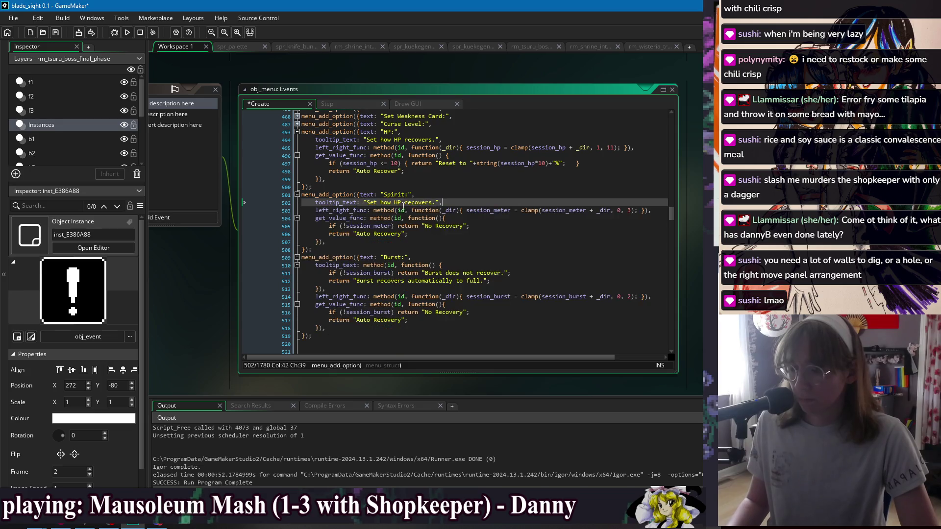
double_click(396, 203)
text(Spirit)
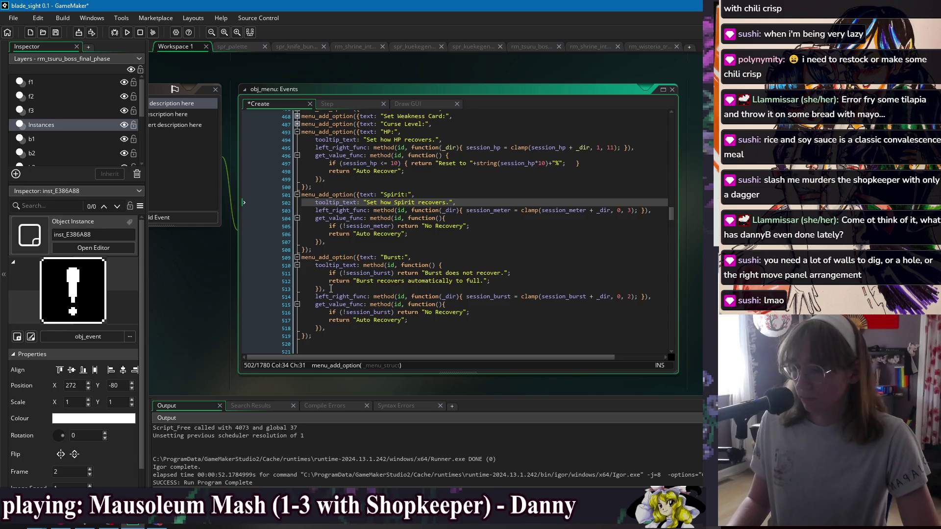
Replace Burst's tooltip function with the pasted text reading "Set how Burst recovers." and save.
drag(360, 290, 361, 263)
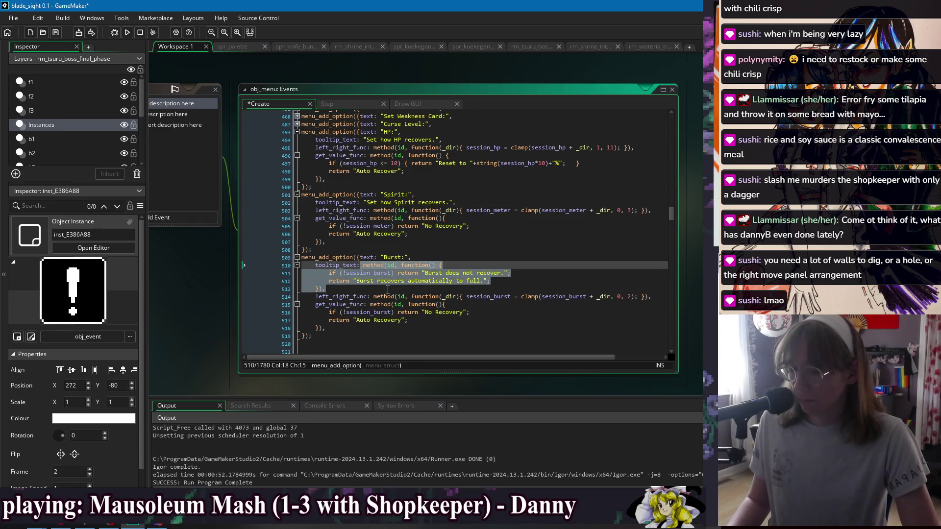
key(ctrl+v)
double_click(397, 265)
text(Burst)
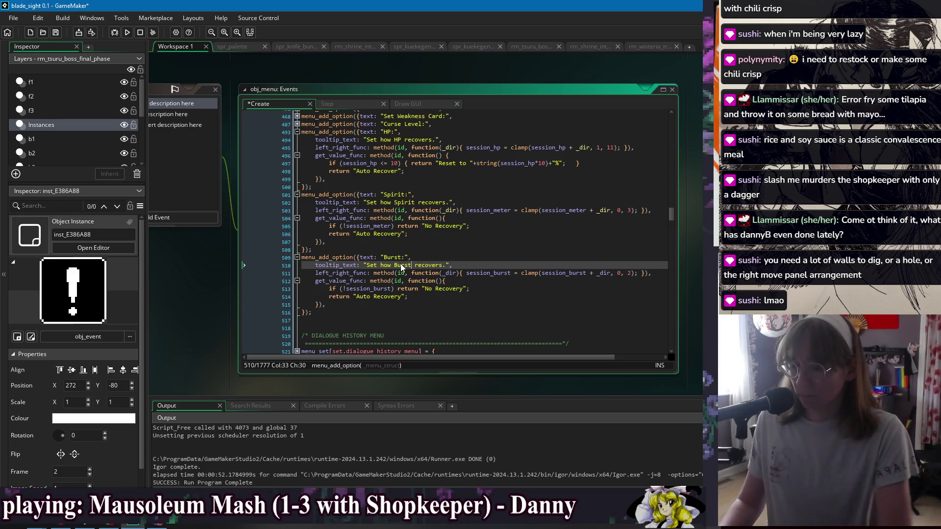
key(ctrl+s)
Tidy the Spirit option's code, adding spaces before the opening braces.
click(436, 179)
click(451, 140)
click(463, 195)
click(471, 218)
click(483, 249)
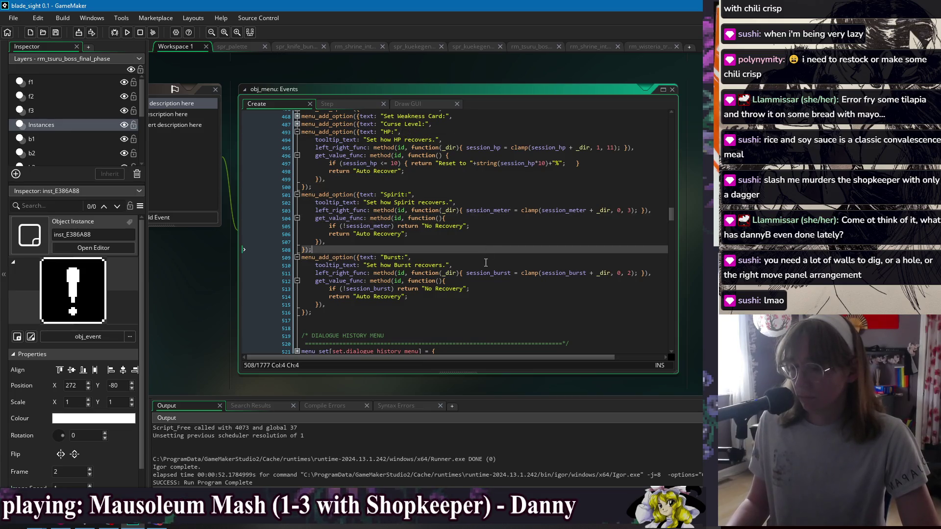
click(406, 234)
click(452, 219)
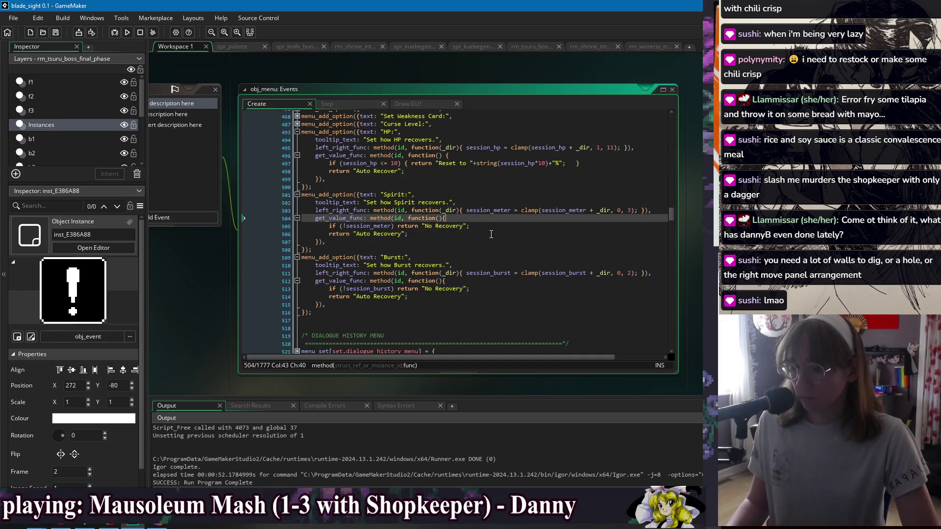
click(442, 218)
click(442, 281)
click(484, 220)
Write a session_meter condition in Spirit's value function and duplicate it for values 2 and 3.
key(Return)
text(if ()
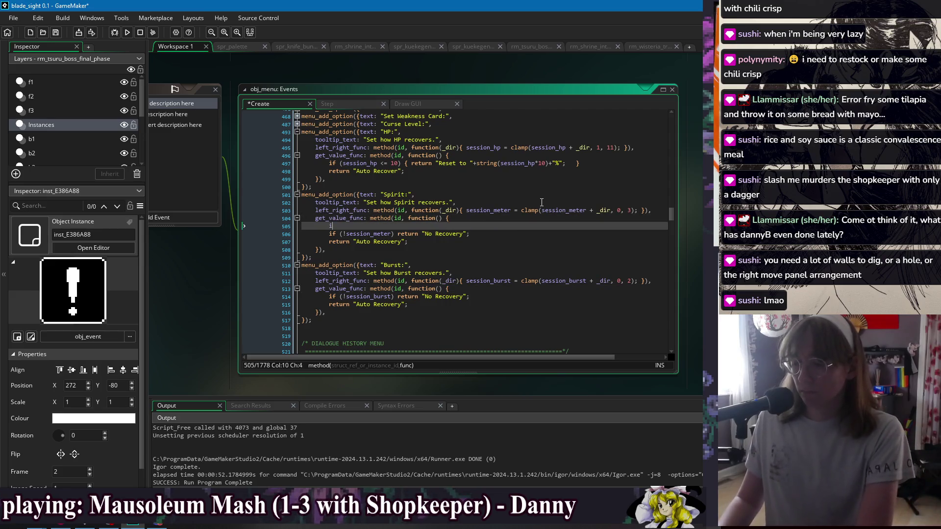
text(session)
text(_meter =)
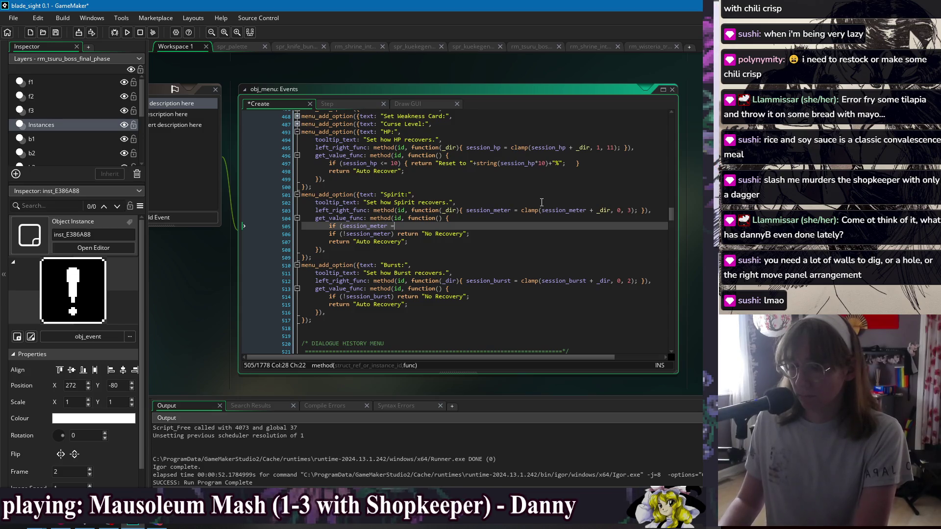
text(= 0) reutrn)
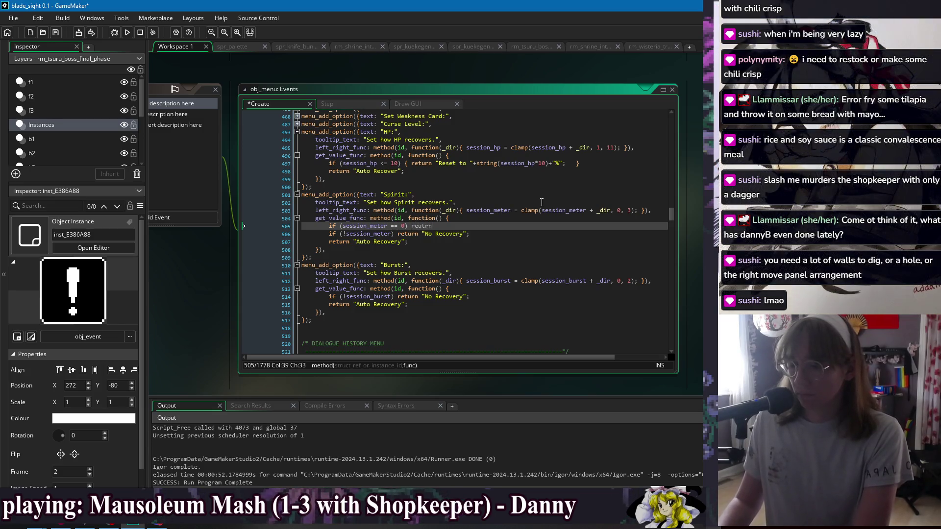
key(BackSpace)
key(BackSpace)
key(BackSpace)
key(BackSpace)
text(turn )
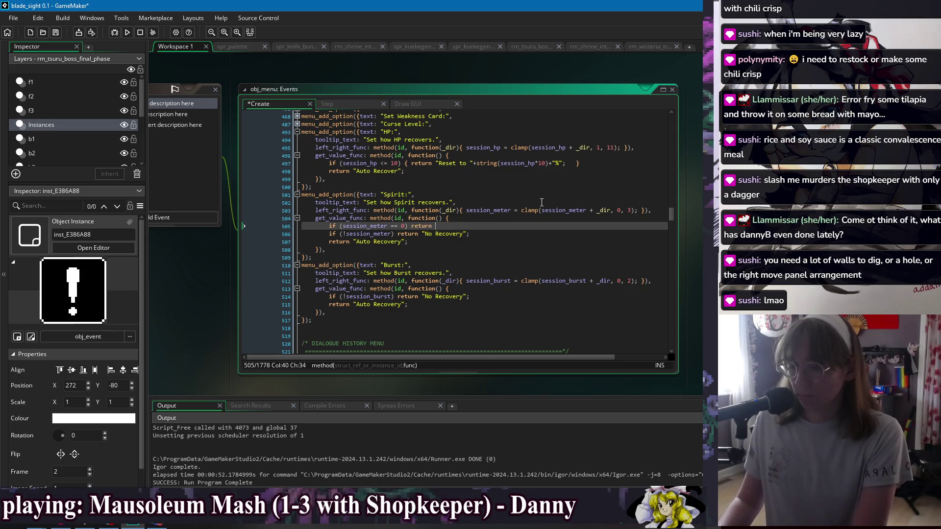
text(;)
key(ctrl+d)
key(ctrl+d)
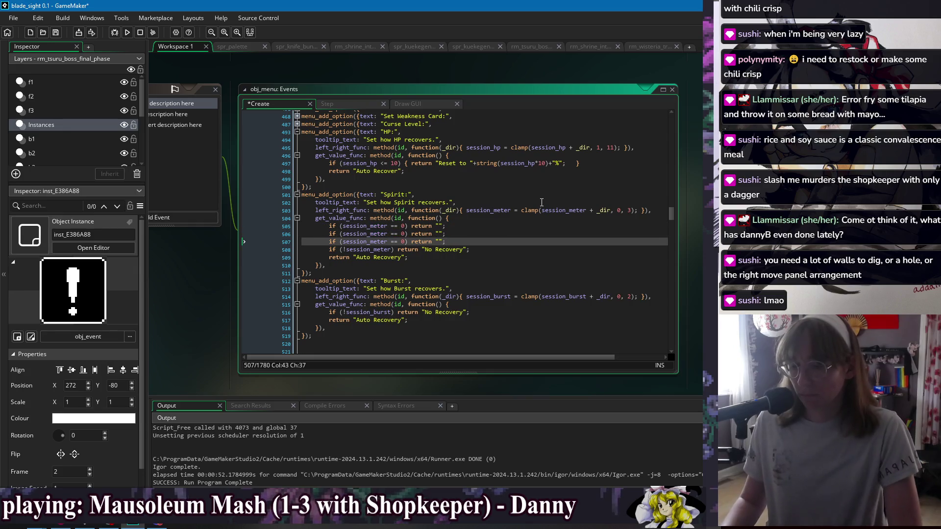
key(ctrl+d)
key(Left)
key(Up)
key(Up)
key(Left)
key(Left)
key(Left)
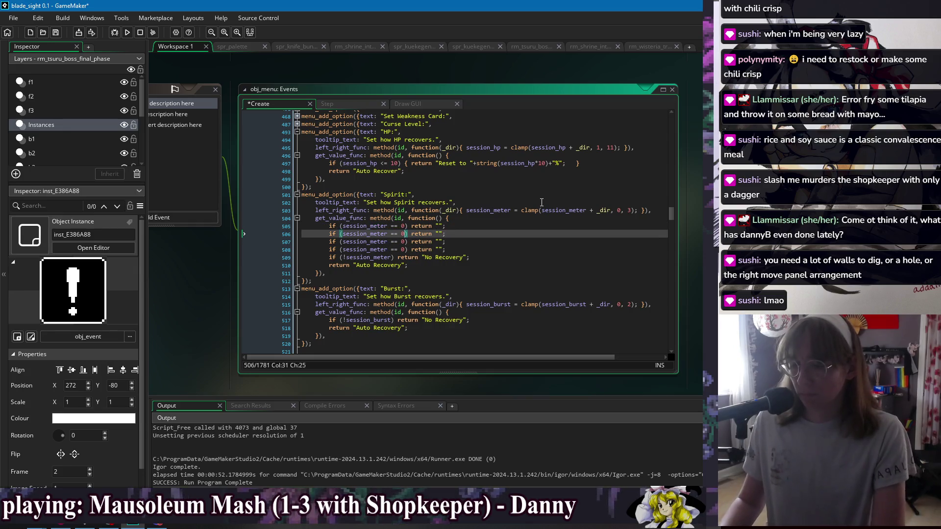
key(Down)
key(BackSpace)
text(2)
key(Down)
key(BackSpace)
text(3)
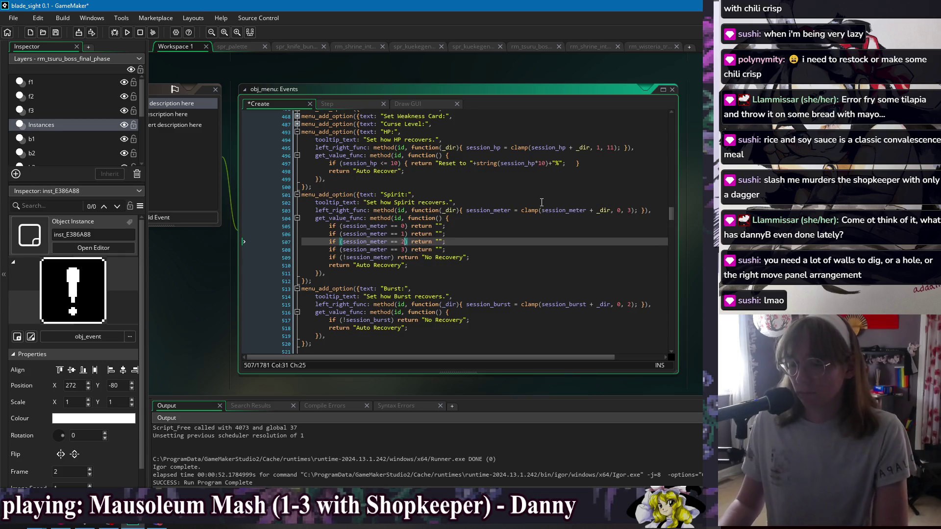
Label the first two Spirit conditions "Reset to 0%" and "Reset to 50%".
key(Up)
key(Up)
key(Up)
key(Right)
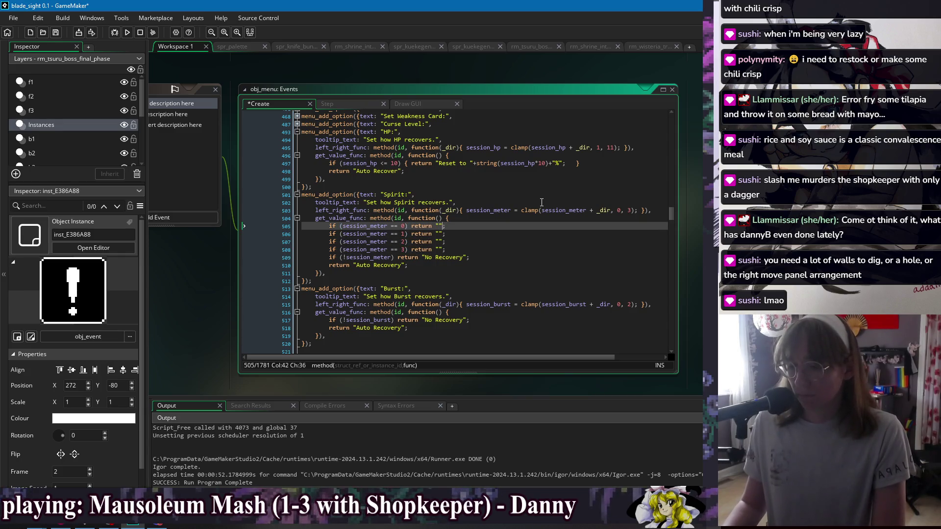
text(Rest to 0%)
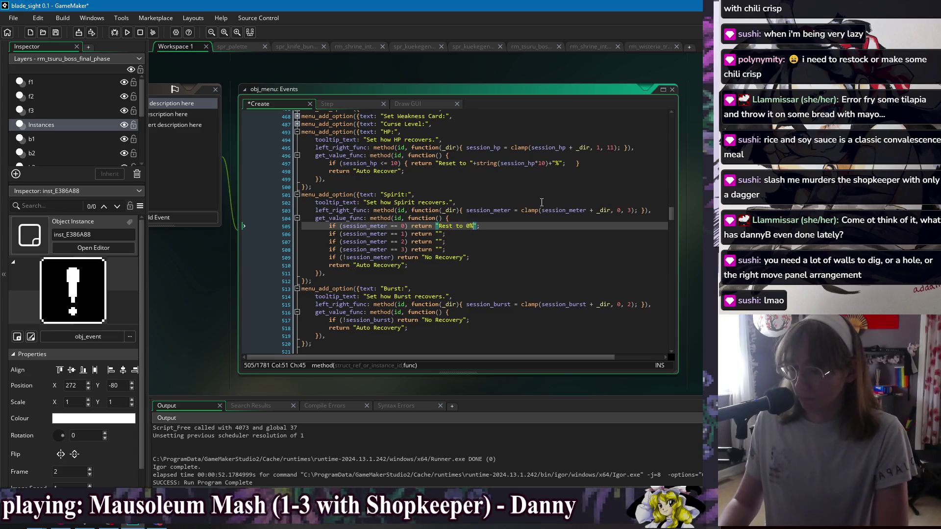
key(Down)
text(eset t)
key(BackSpace)
key(BackSpace)
key(BackSpace)
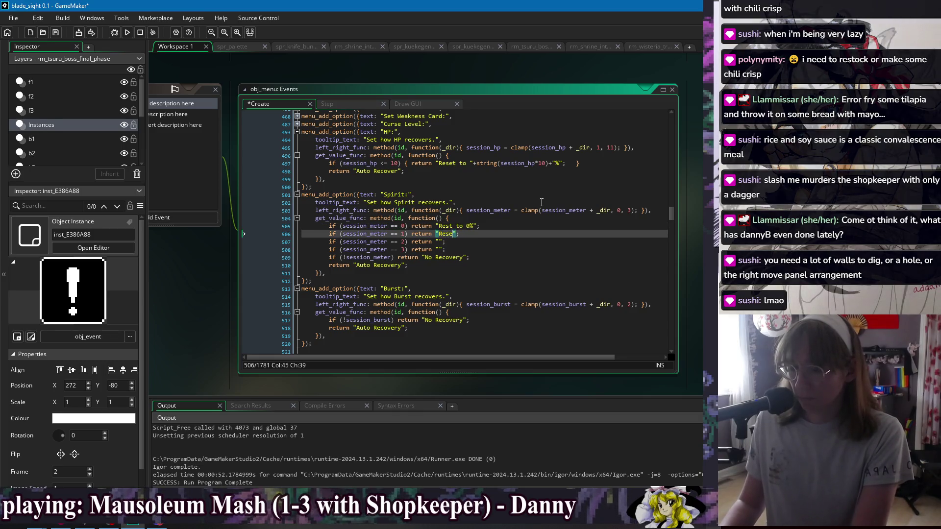
text(set to 0)
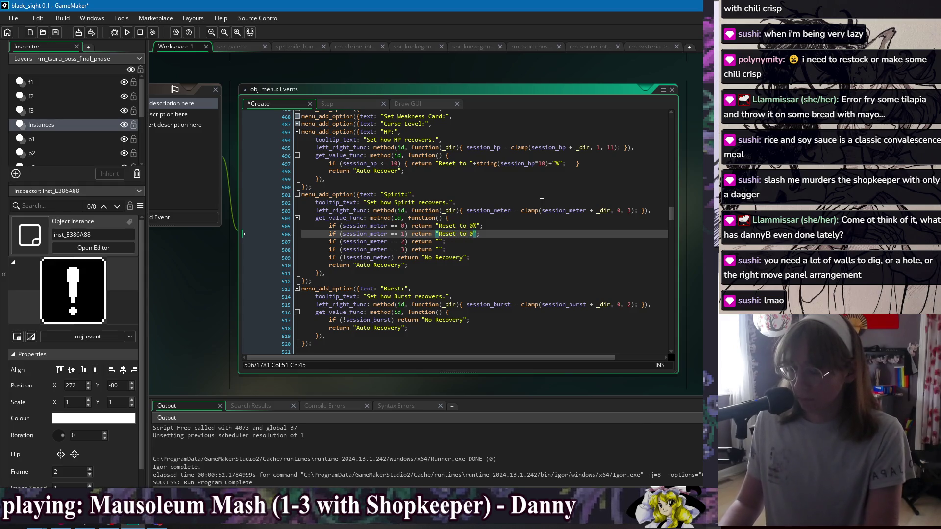
key(BackSpace)
key(BackSpace)
text(50%)
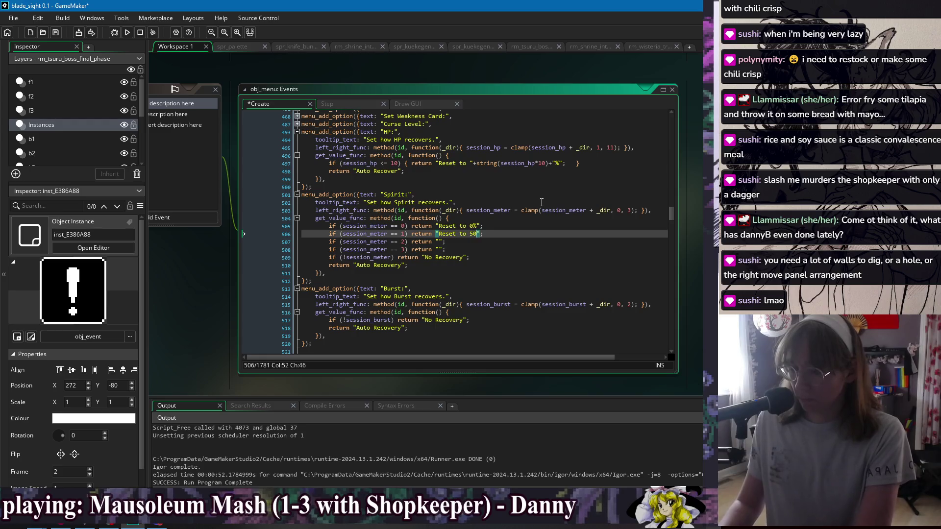
Label the remaining Spirit conditions "Reset to 100%" and "Auto Recover", and save.
key(Down)
key(Left)
key(Left)
key(Left)
text(eset to )
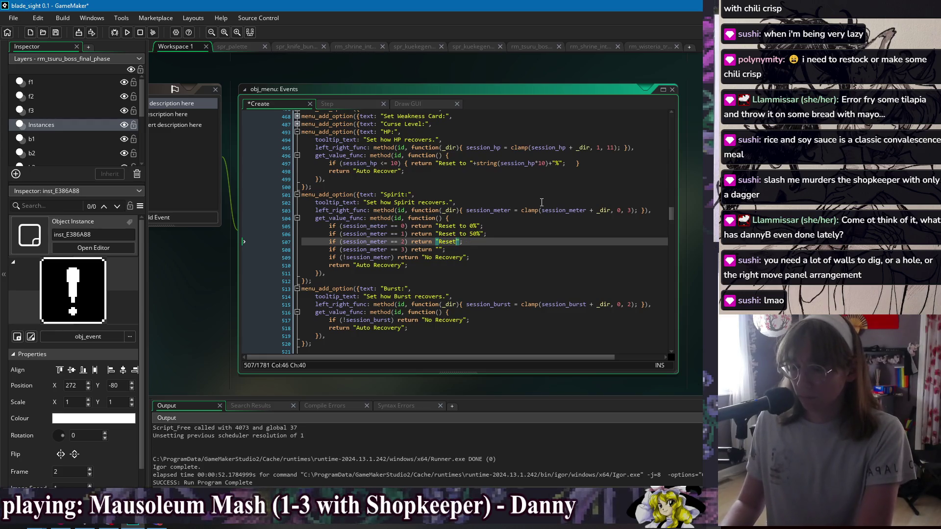
text(100)
key(Down)
key(Left)
key(Left)
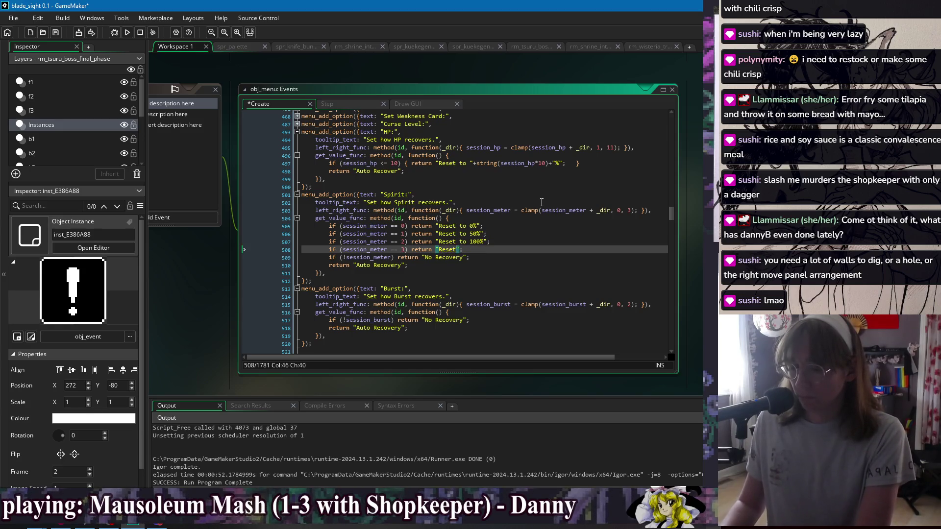
text(Auto Recover)
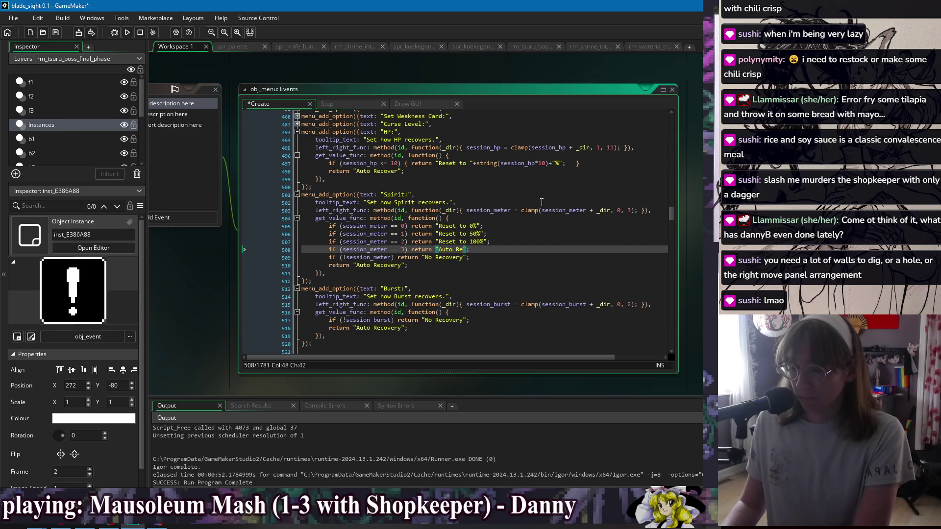
key(ctrl+s)
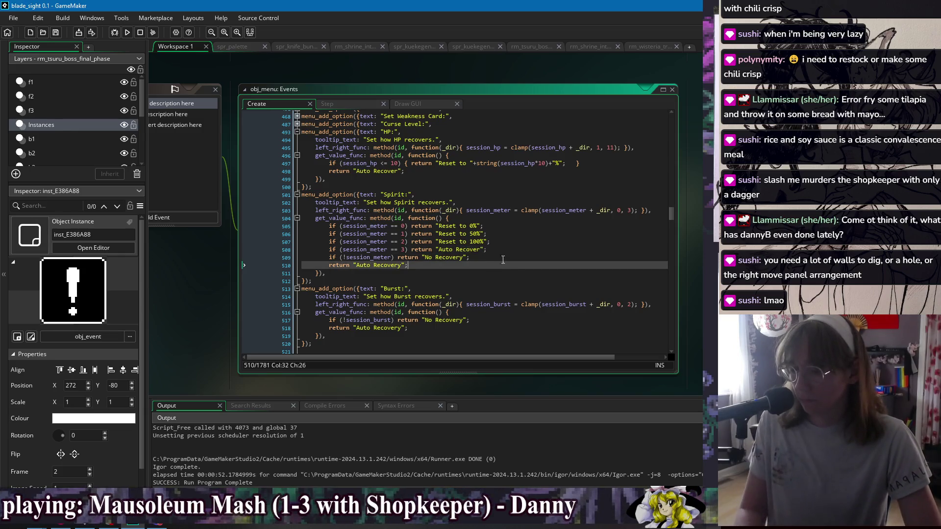
Remove the old No Recovery return and make Auto Recover Spirit's unconditional default, then save.
click(520, 251)
key(shift+Down)
key(shift+Down)
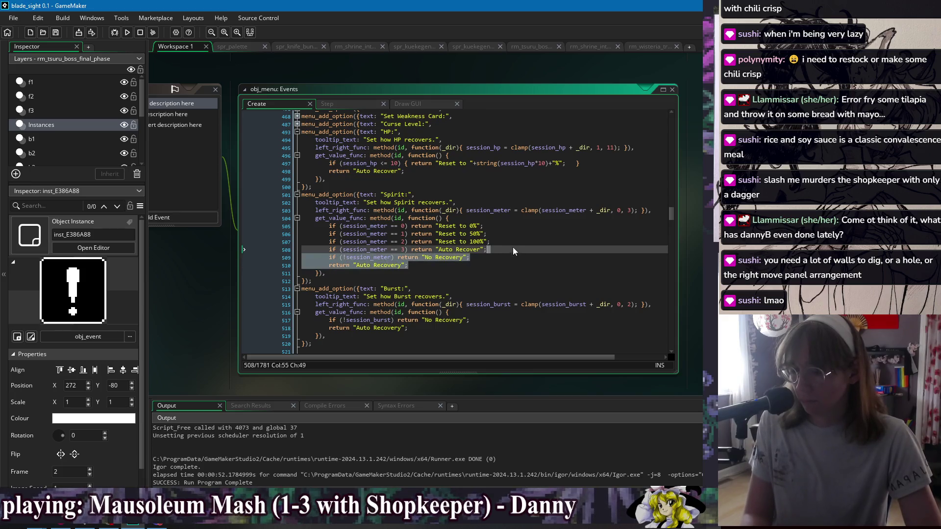
key(BackSpace)
drag(411, 251, 315, 250)
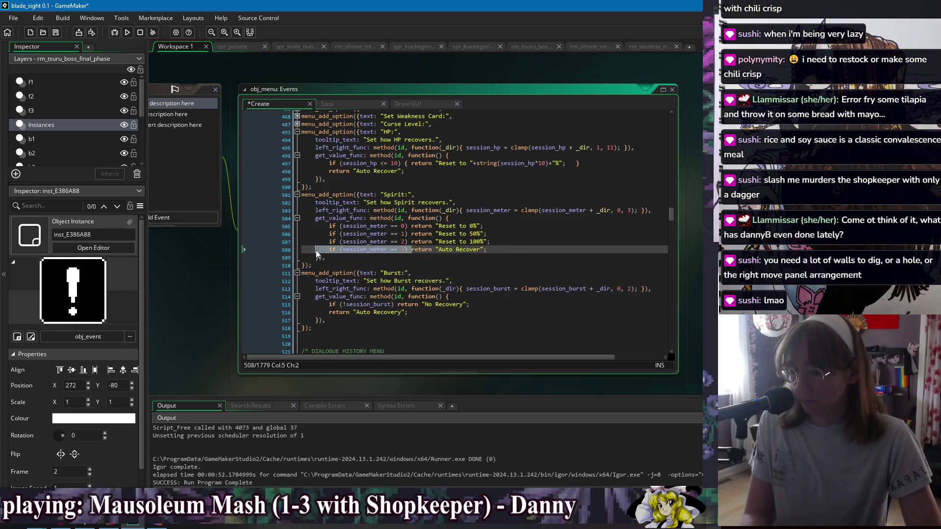
key(Delete)
key(End)
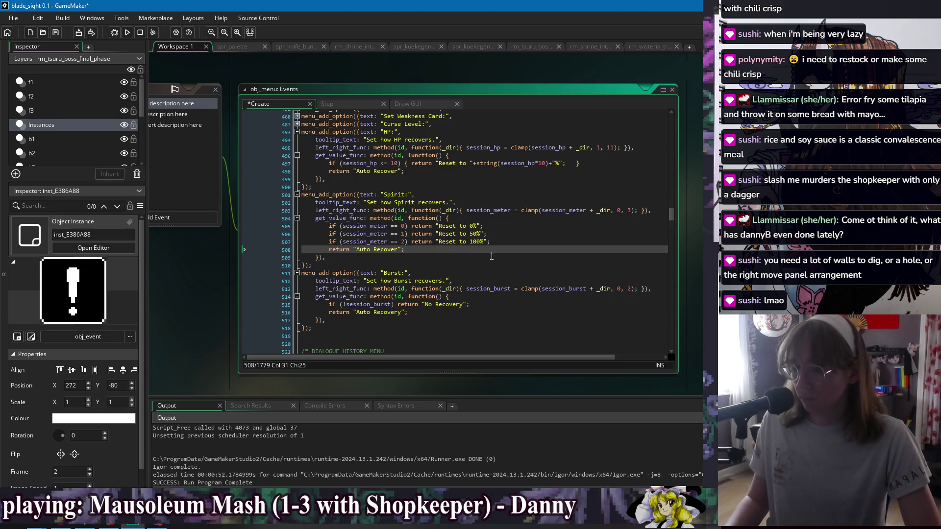
click(483, 266)
key(Up)
key(ctrl+s)
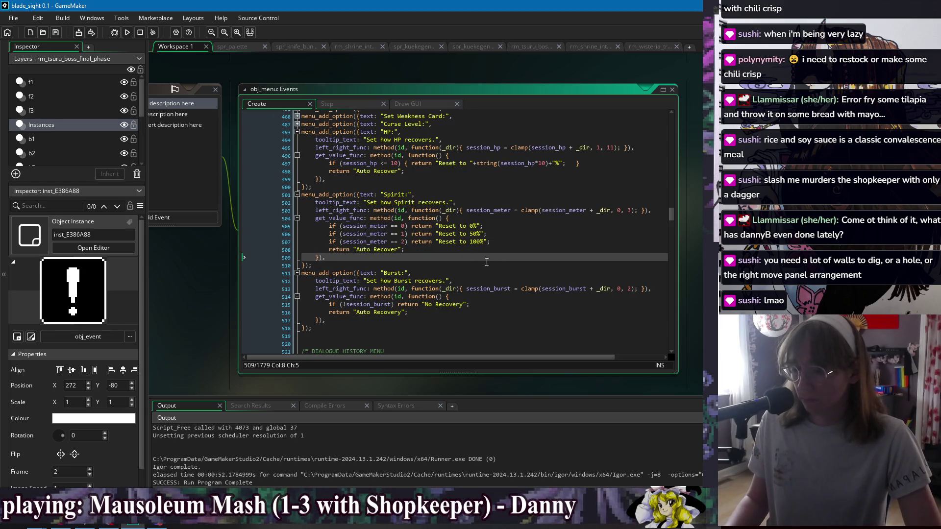
Copy the Reset to 0% condition into Burst's value function, using session_burst.
drag(491, 230, 499, 216)
key(ctrl+c)
click(468, 298)
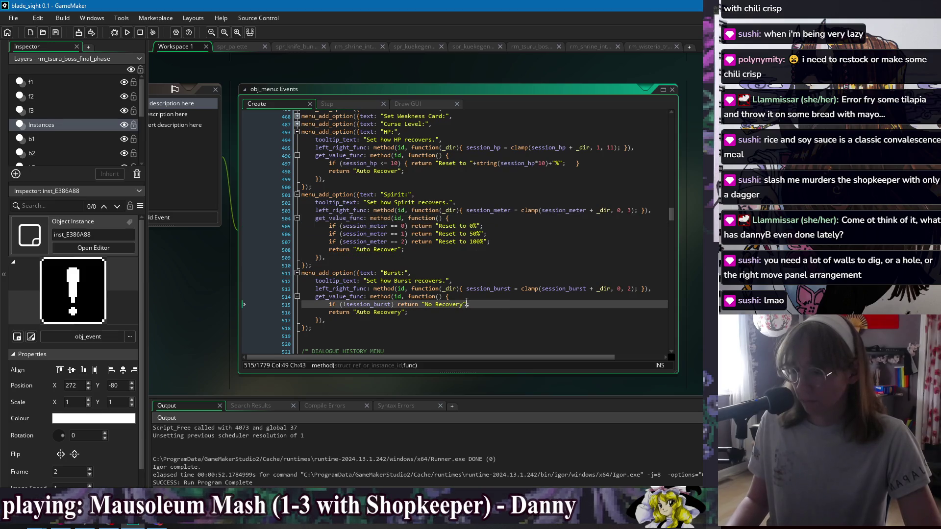
key(ctrl+v)
double_click(378, 312)
key(ctrl+c)
double_click(365, 304)
key(ctrl+v)
key(End)
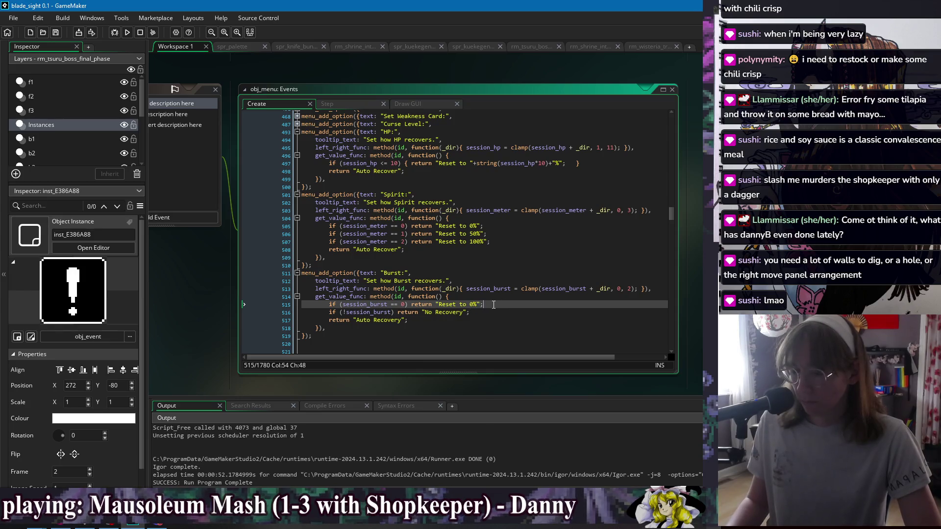
Add a Burst "Reset to 100%" condition for value 1, delete the No Recovery line, and save.
key(ctrl+d)
text(100%";)
key(End)
key(ctrl+s)
key(ctrl+d)
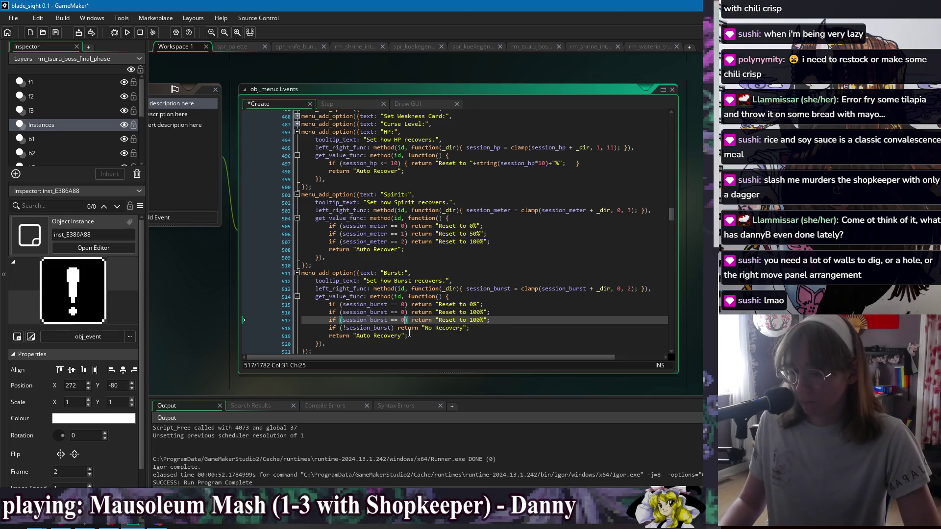
key(Down)
key(Down)
key(Home)
key(shift+Up)
key(shift+Up)
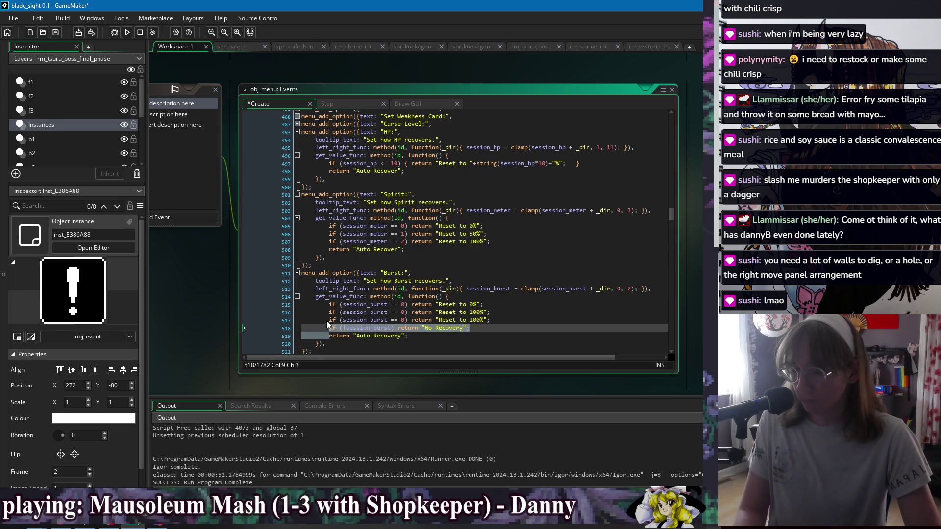
key(Delete)
double_click(403, 312)
text(1)
click(492, 326)
key(ctrl+s)
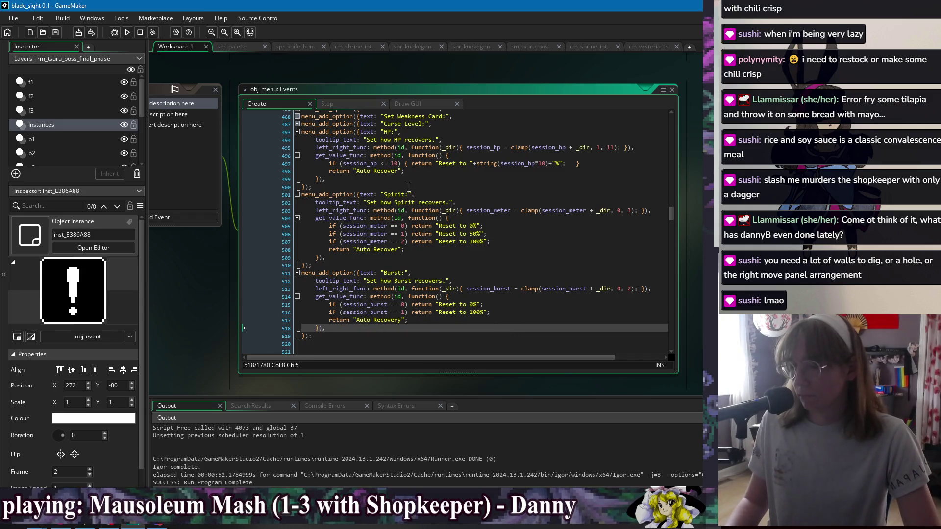
Look over the HP and Spirit option code and open the workspace shortcut menu.
click(273, 187)
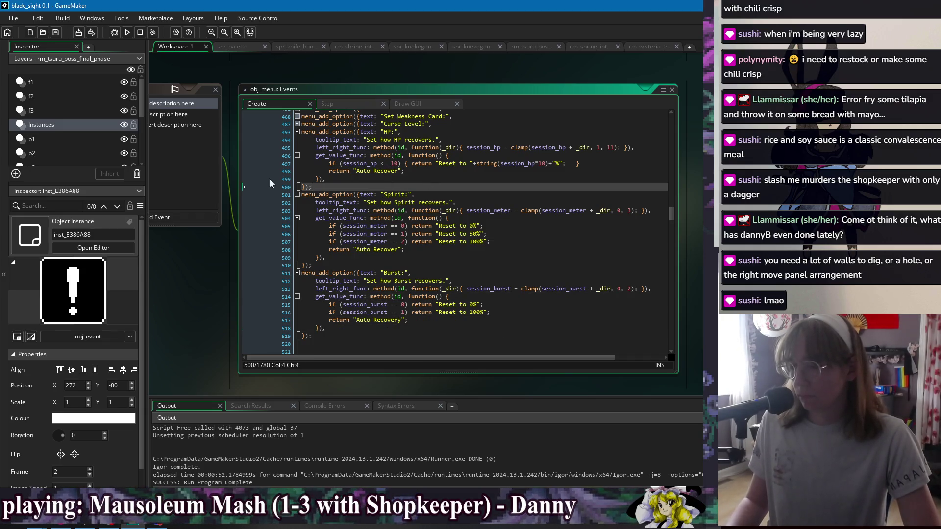
click(352, 164)
click(426, 194)
right_click(334, 73)
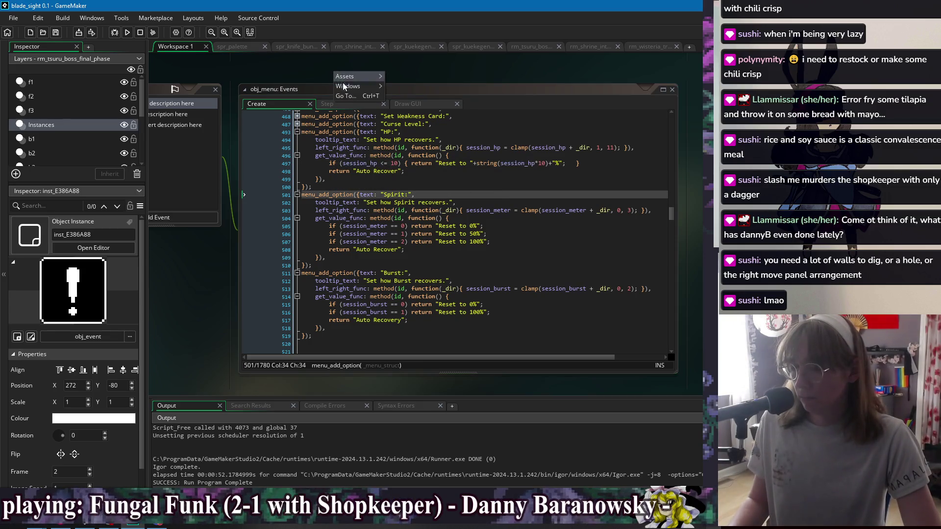
Bring up the training controller's Step code and search it for session_hp.
mouse_move(358, 77)
click(453, 280)
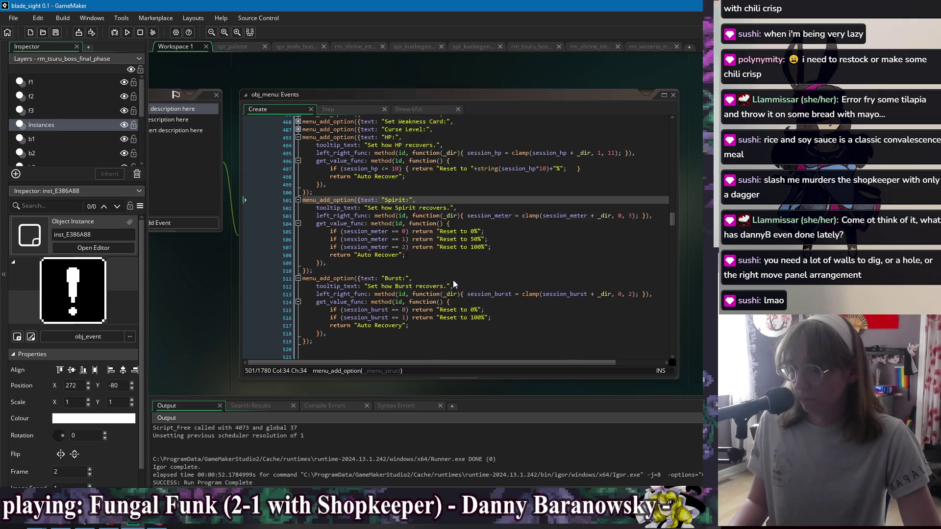
click(547, 234)
key(Up)
key(Up)
key(ctrl+f)
text(ssion_hp)
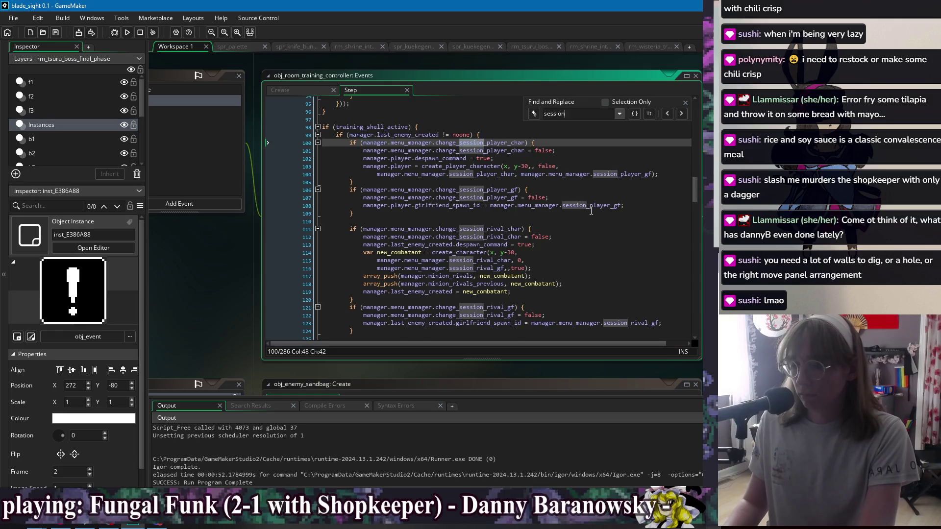
key(Escape)
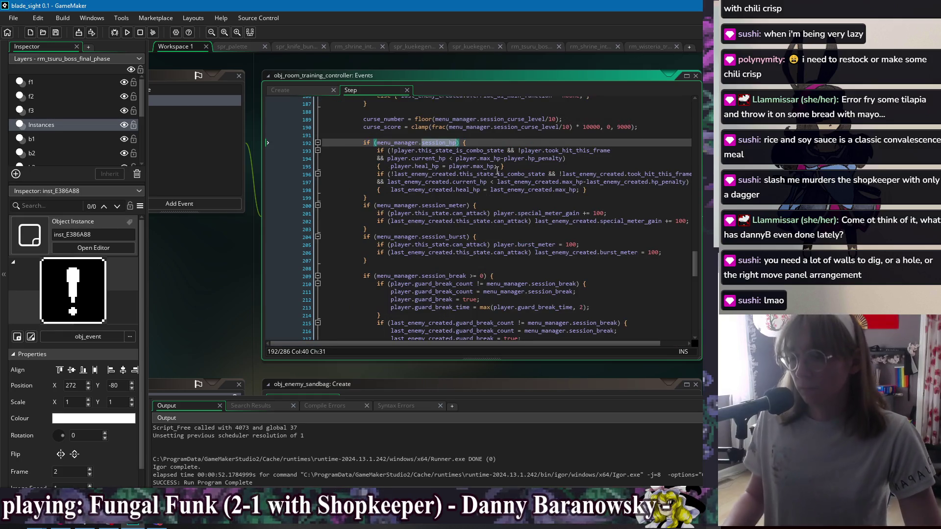
Inspect the HP restore code, highlighting max_hp's other uses.
click(521, 196)
drag(518, 66, 444, 75)
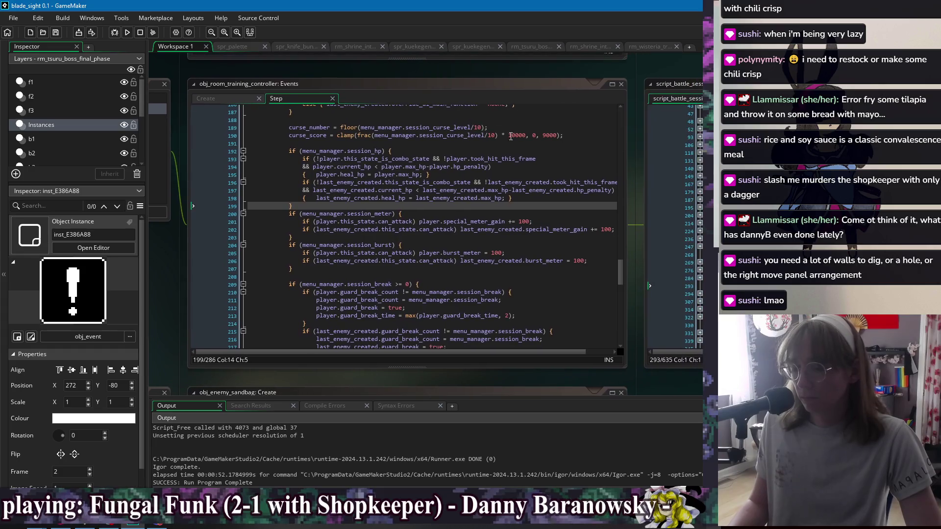
click(505, 183)
click(490, 217)
double_click(403, 175)
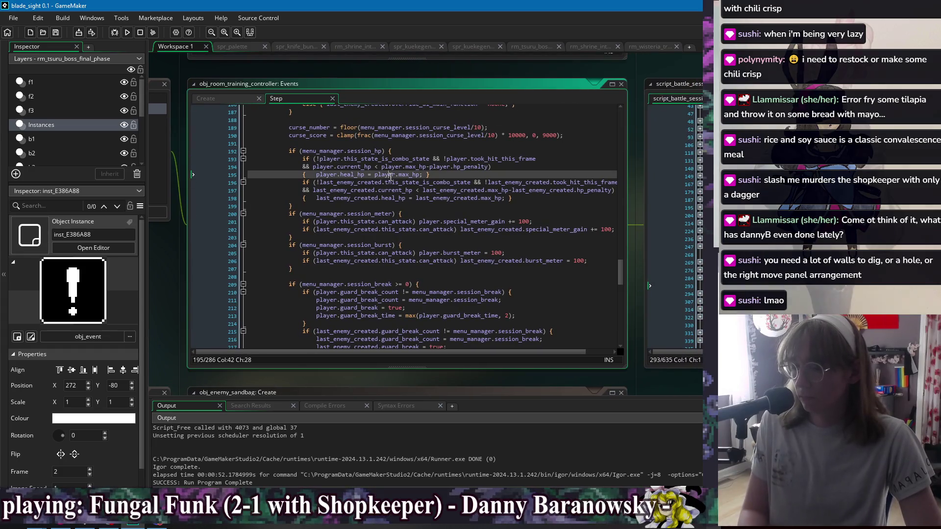
click(454, 177)
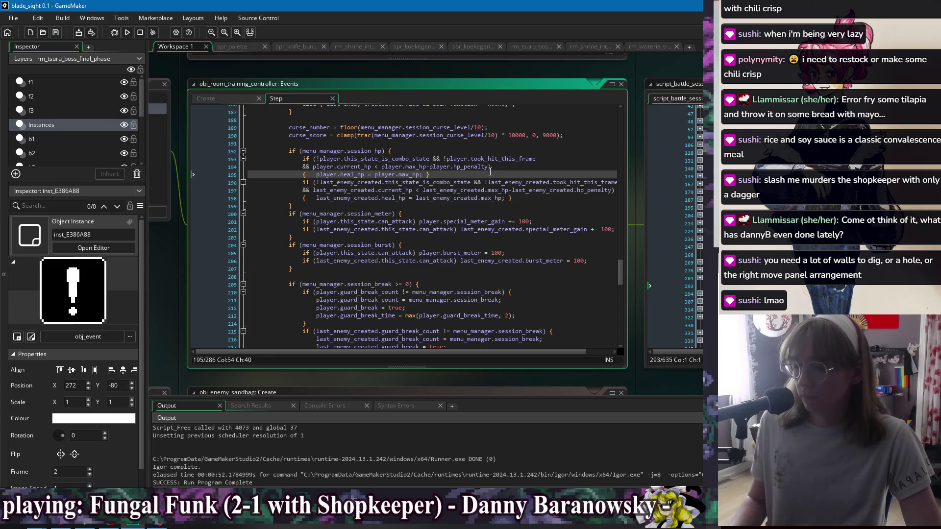
click(502, 160)
Insert blank lines before the closing brace of the session_hp restore block.
click(376, 207)
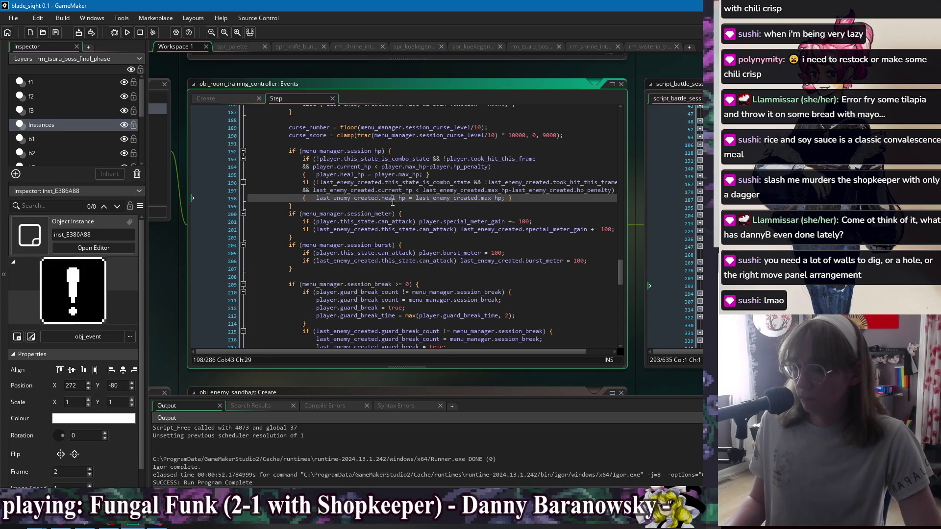
click(411, 154)
click(379, 207)
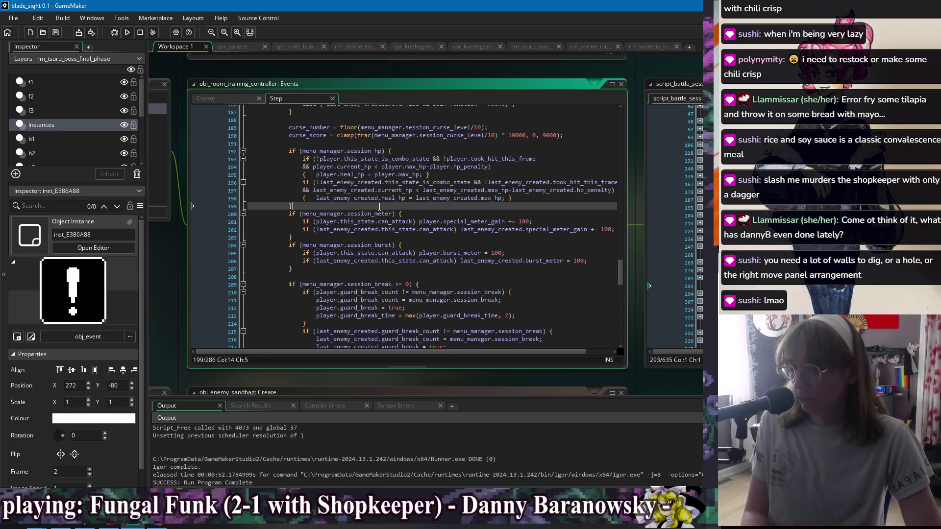
scroll(422, 250, down, 1)
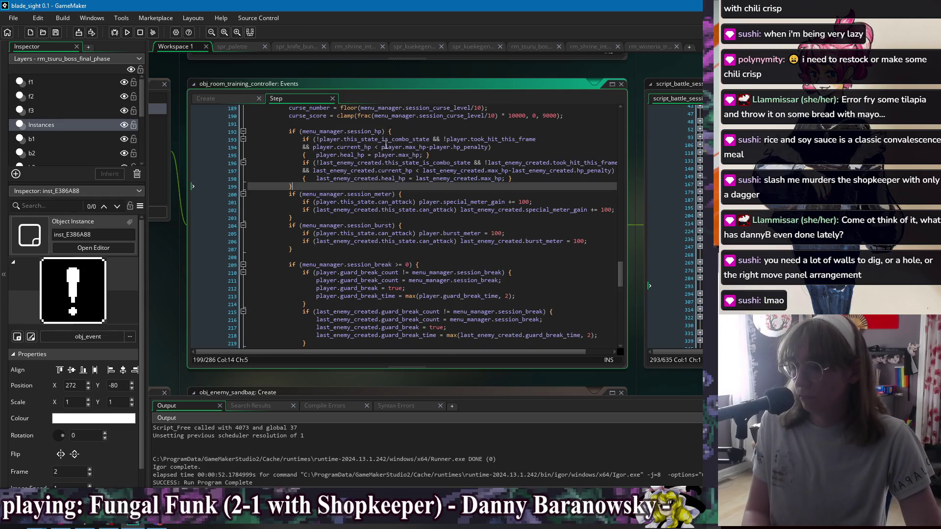
click(392, 131)
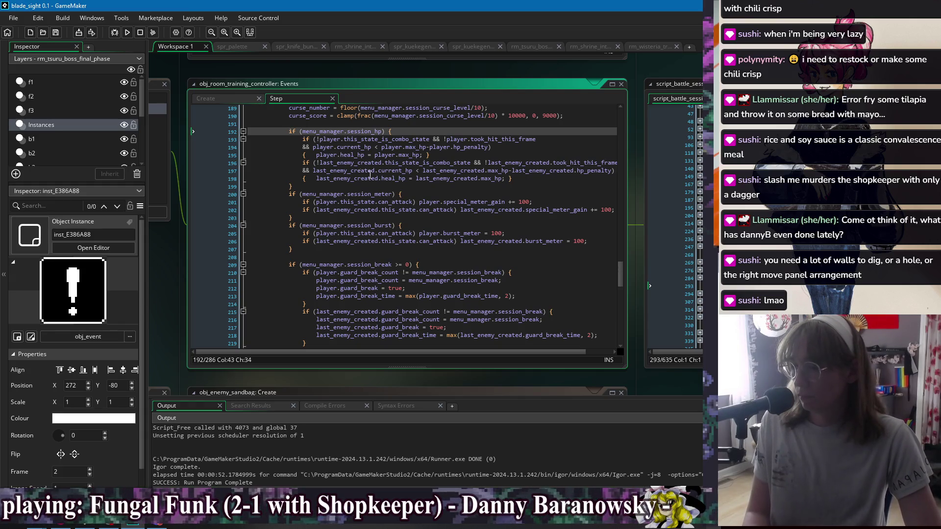
click(301, 256)
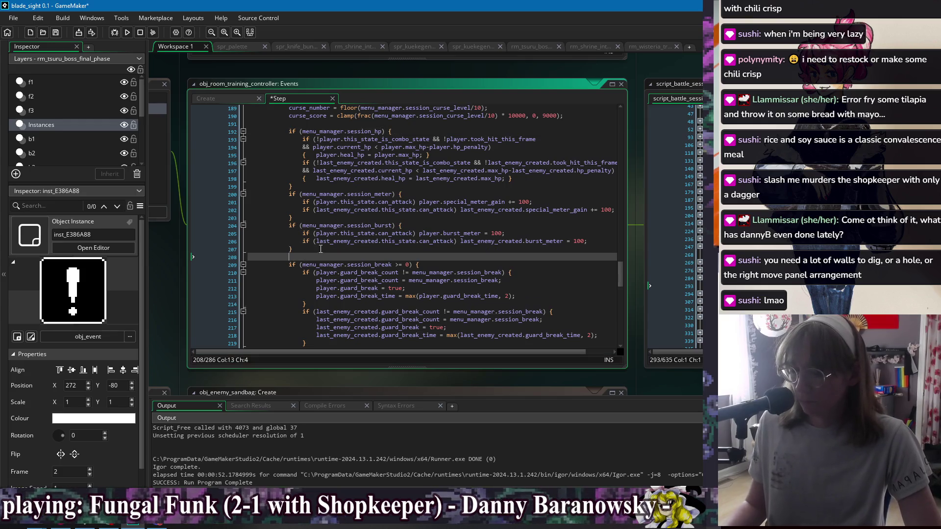
click(320, 250)
click(429, 257)
click(413, 196)
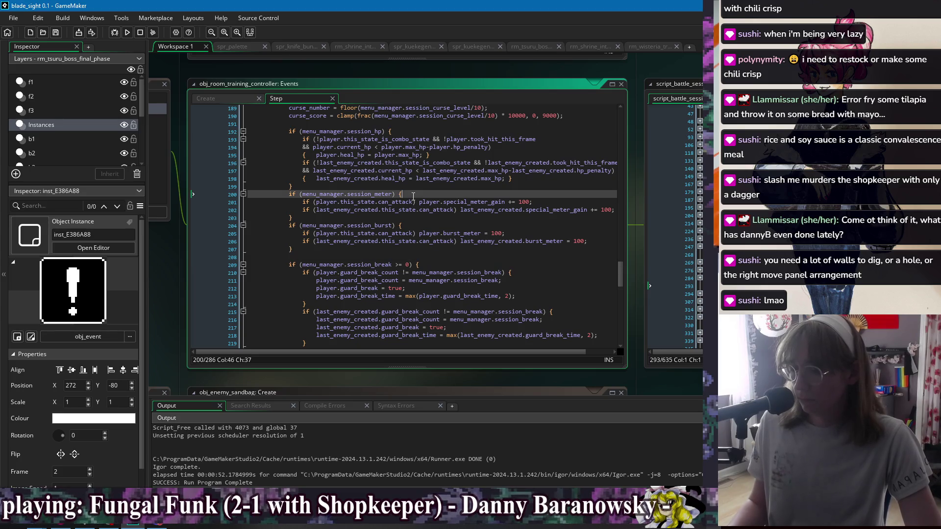
click(364, 186)
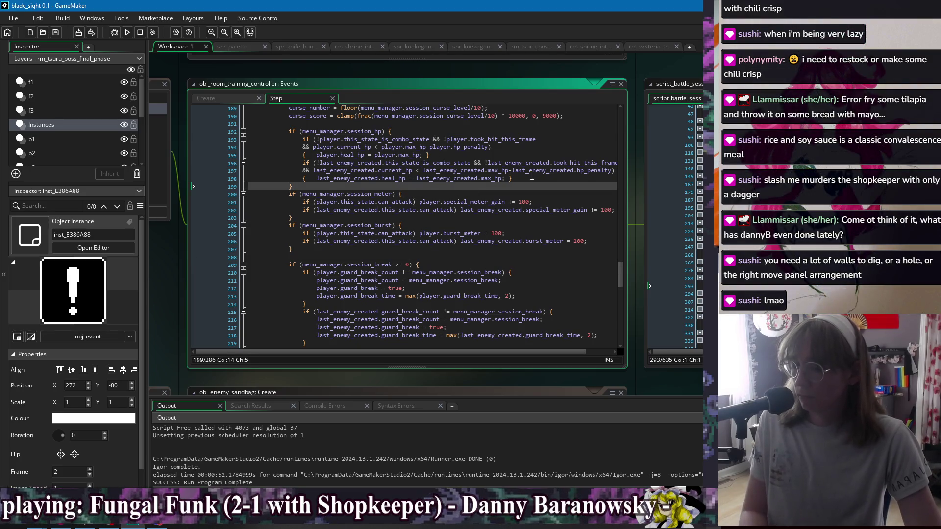
key(Return)
key(Return)
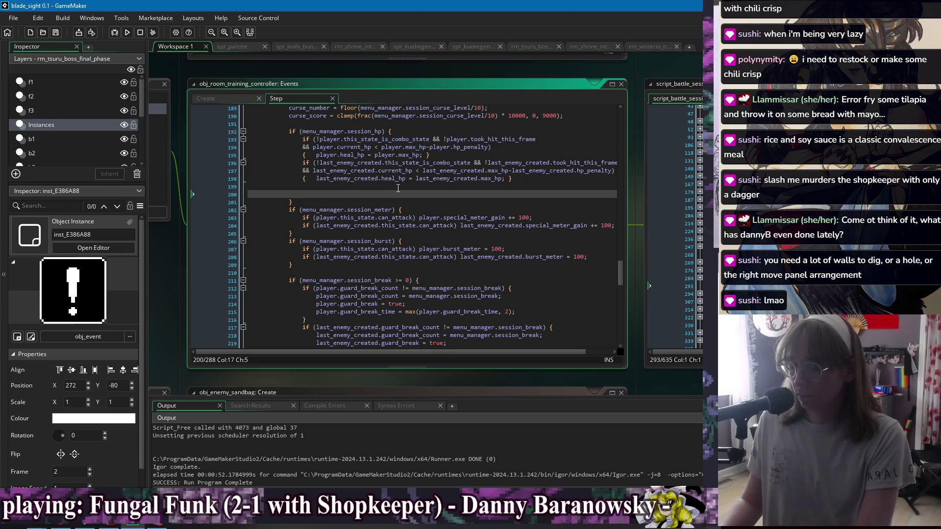
double_click(351, 147)
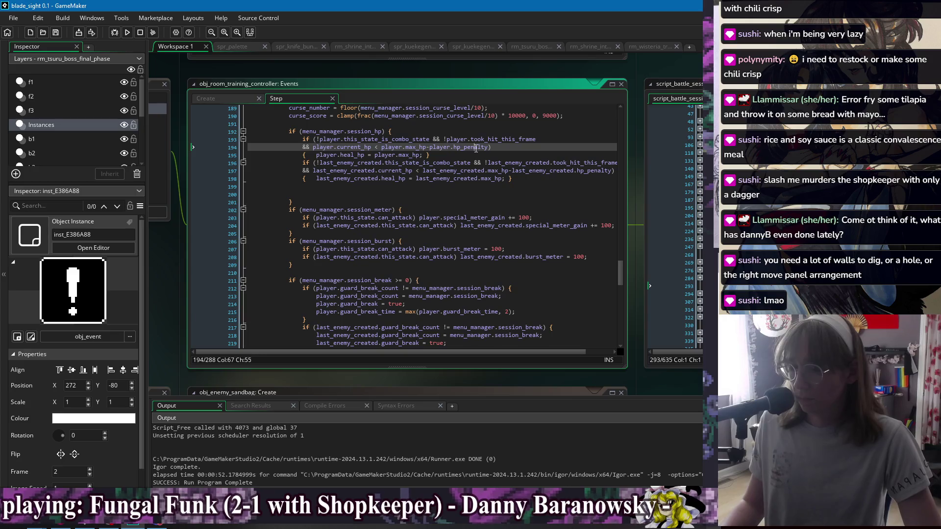
click(482, 163)
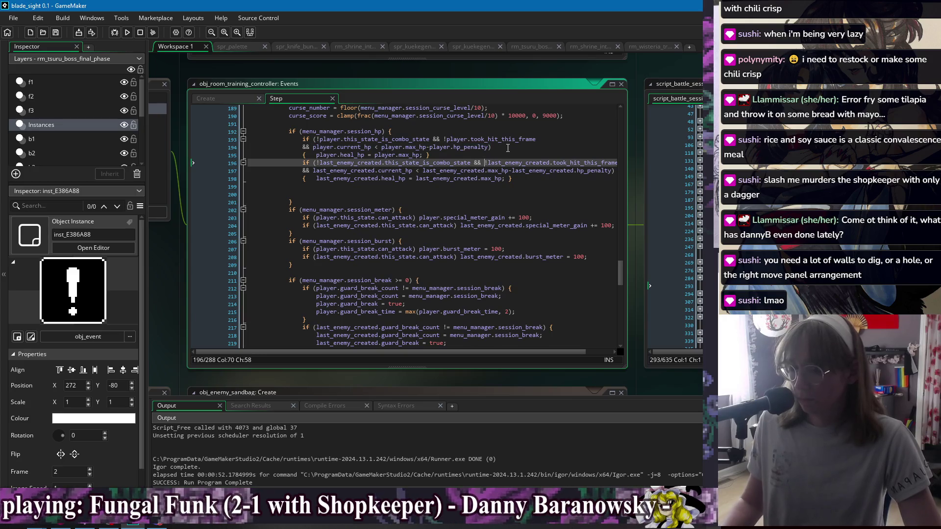
text(!)
key(Up)
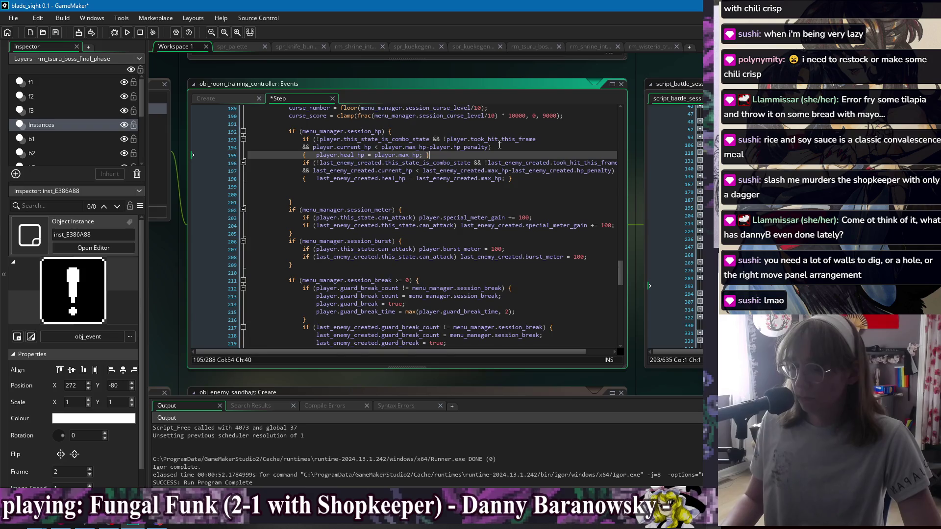
click(493, 147)
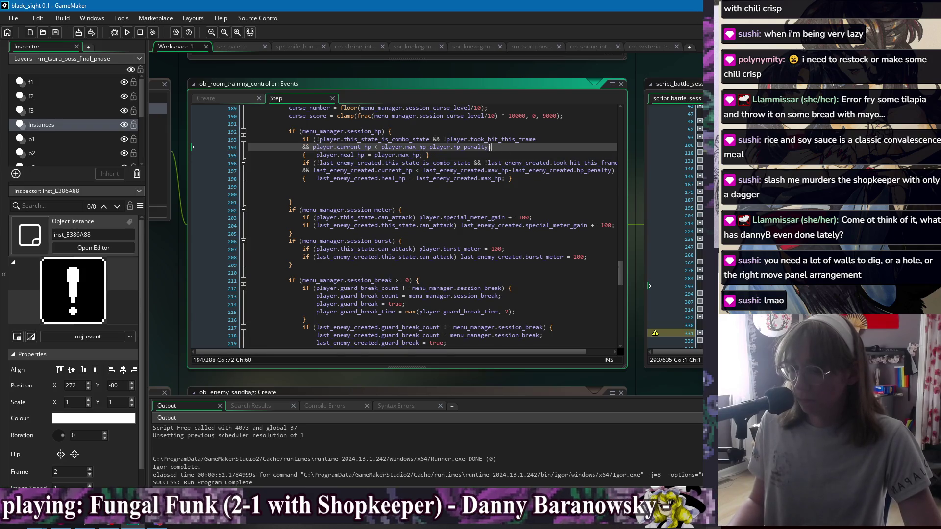
key(Return)
text(&& player.current_hp < )
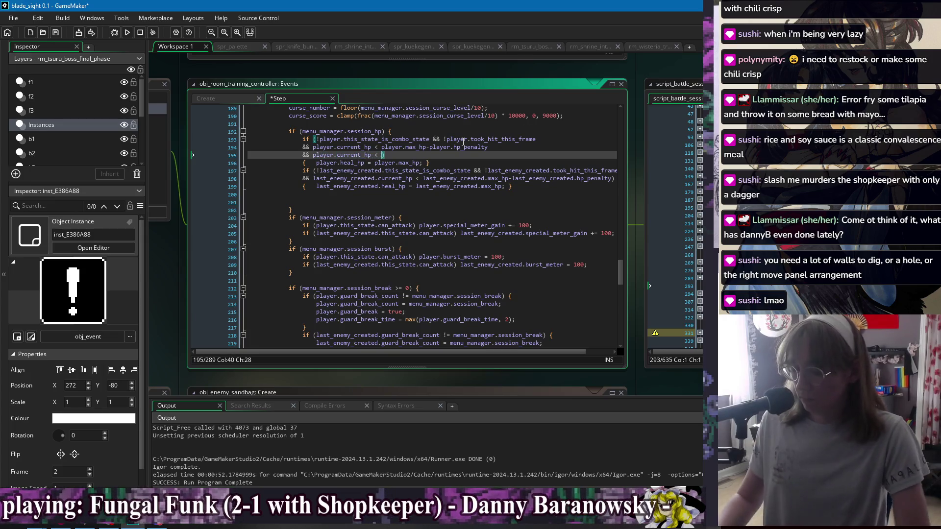
text(10)
key(Up)
key(Up)
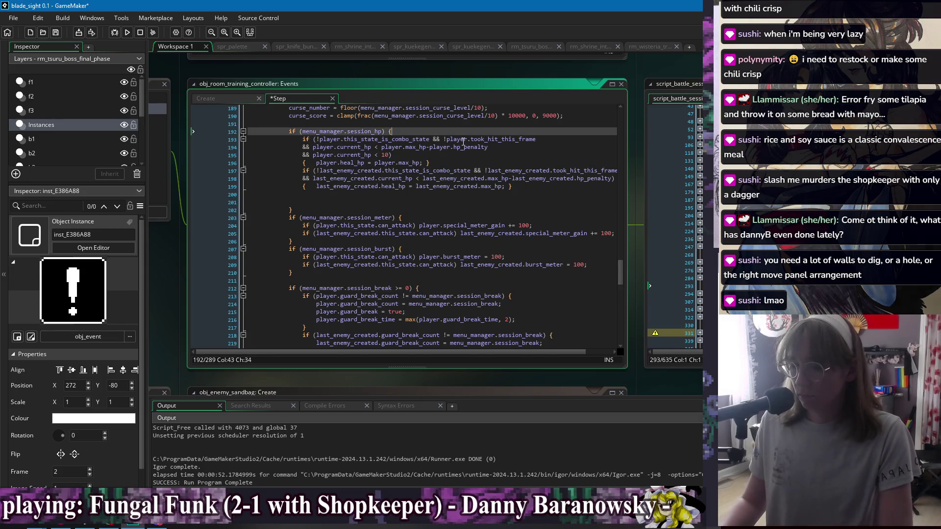
key(Home)
key(Return)
key(Up)
text(var restore_)
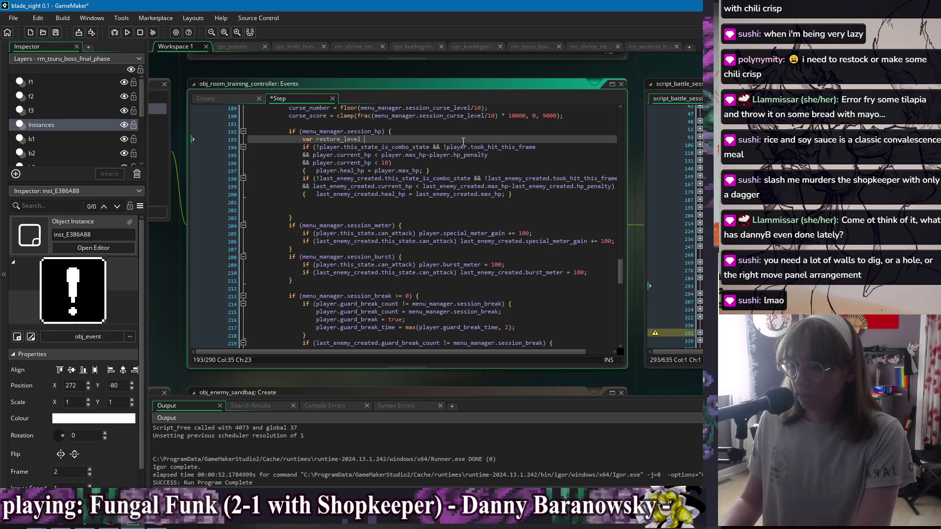
key(BackSpace)
key(BackSpace)
key(BackSpace)
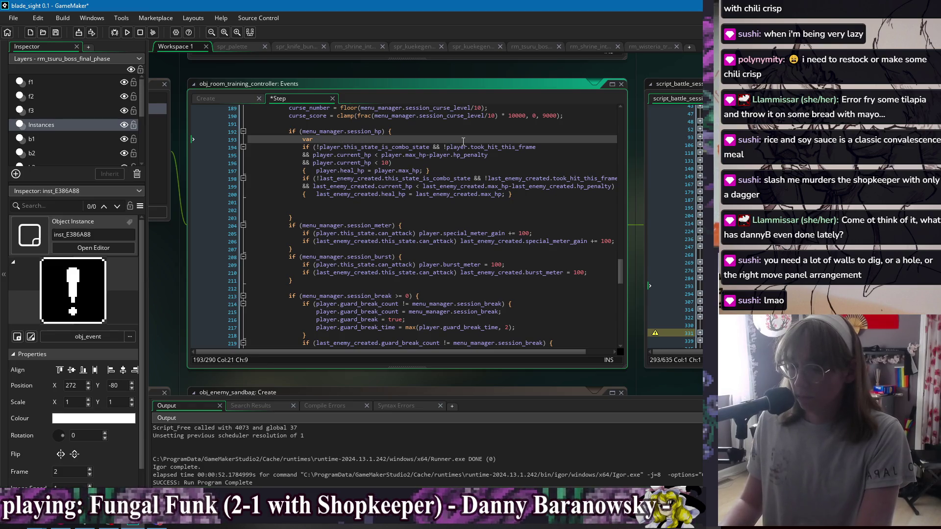
key(BackSpace)
key(BackSpace)
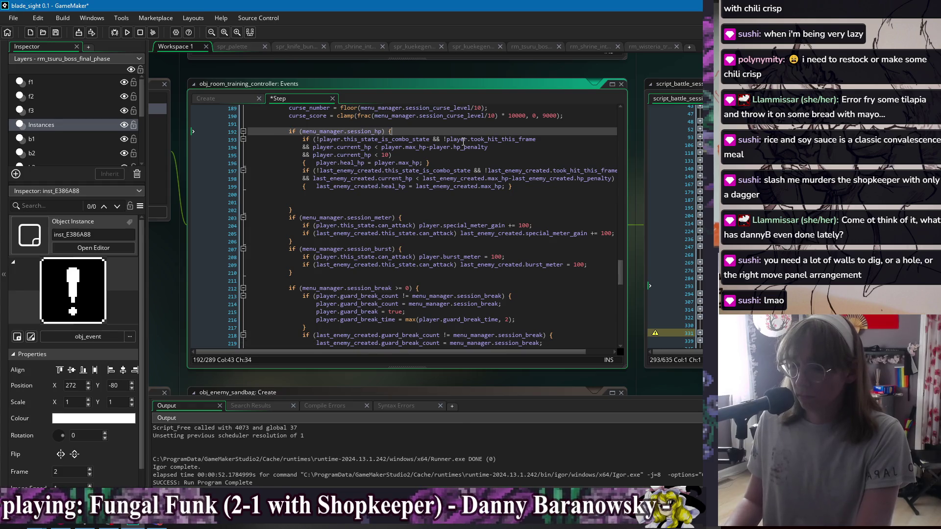
drag(390, 154, 498, 147)
key(BackSpace)
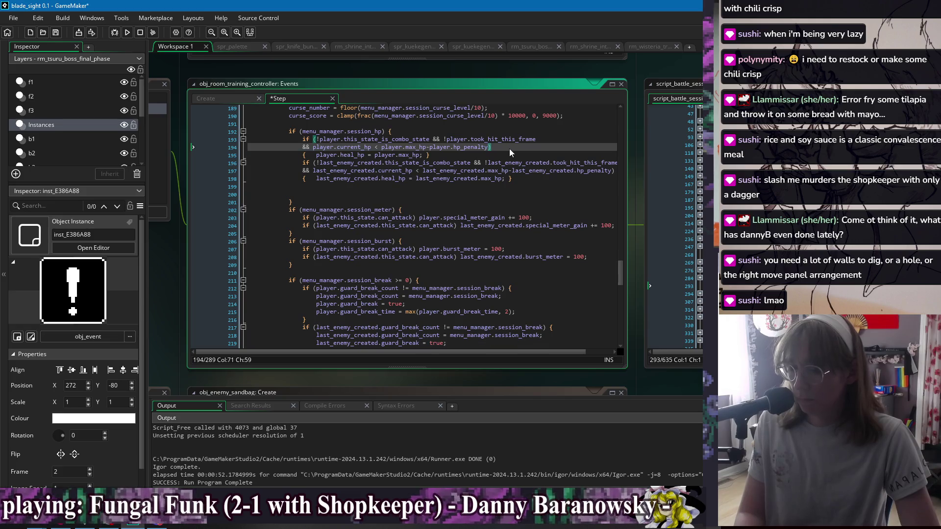
click(504, 152)
click(418, 126)
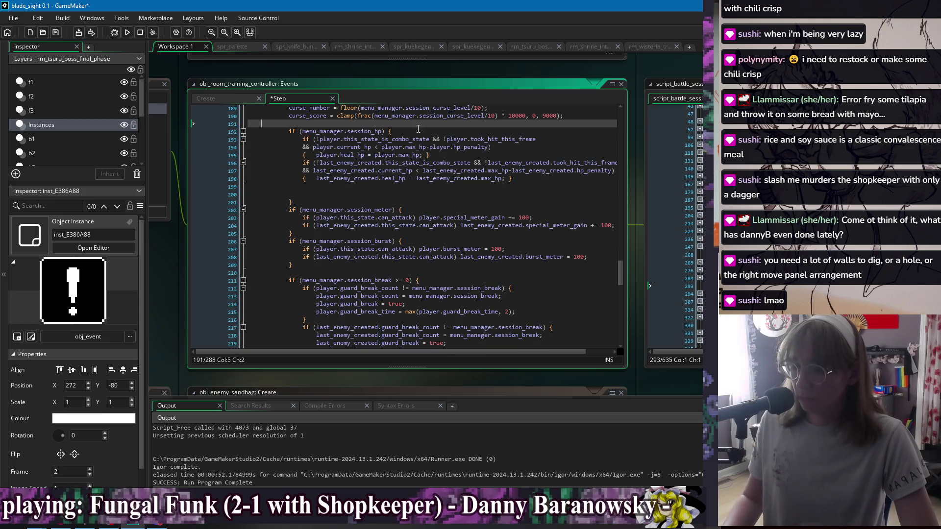
Add "== 11", "== 3" and "== 2" to the session_hp, session_meter and session_burst checks and save.
click(383, 131)
text(== 11)
key(ctrl+s)
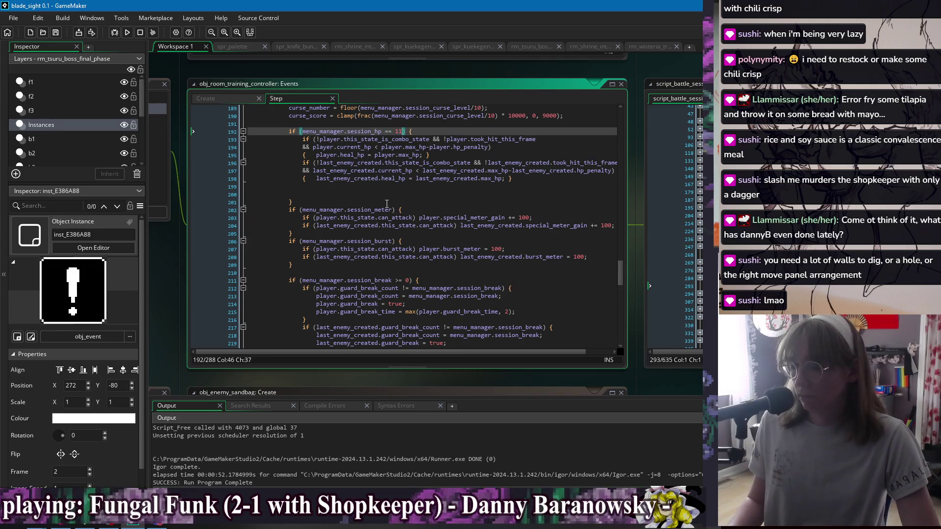
click(393, 210)
text(== )
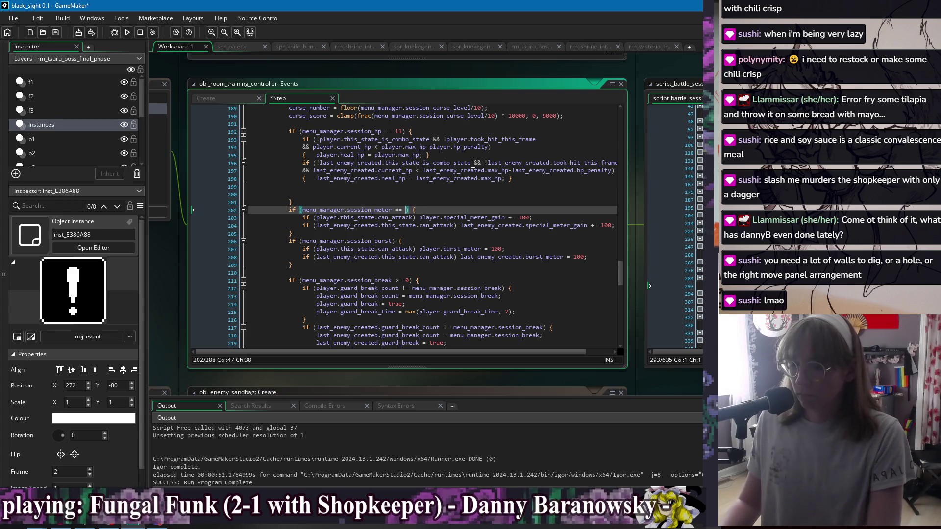
text(3)
click(393, 241)
text(== 2)
key(ctrl+s)
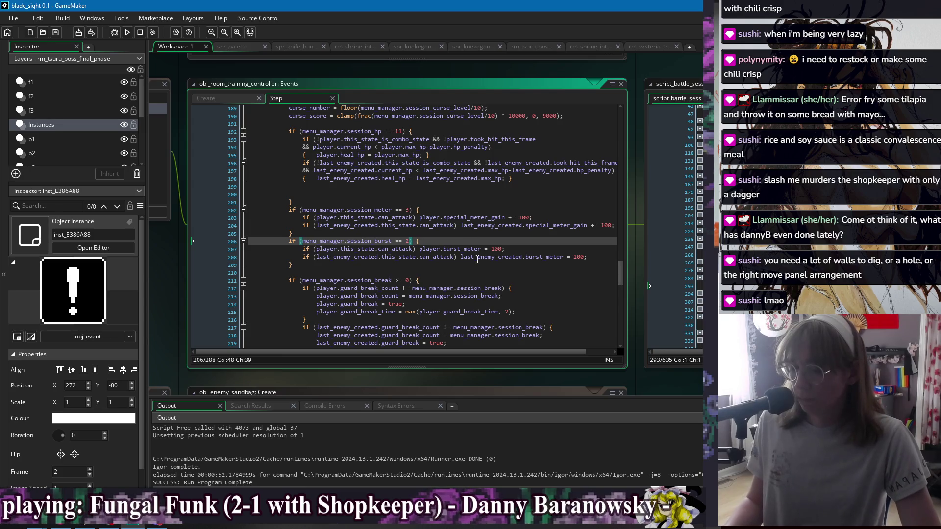
Delete the leftover blank lines from the HP restore block.
click(361, 265)
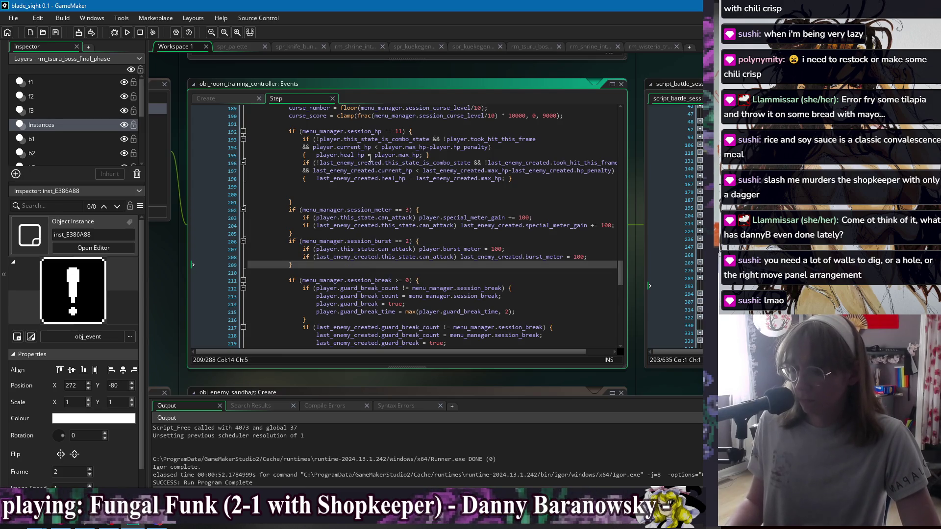
click(363, 131)
click(338, 186)
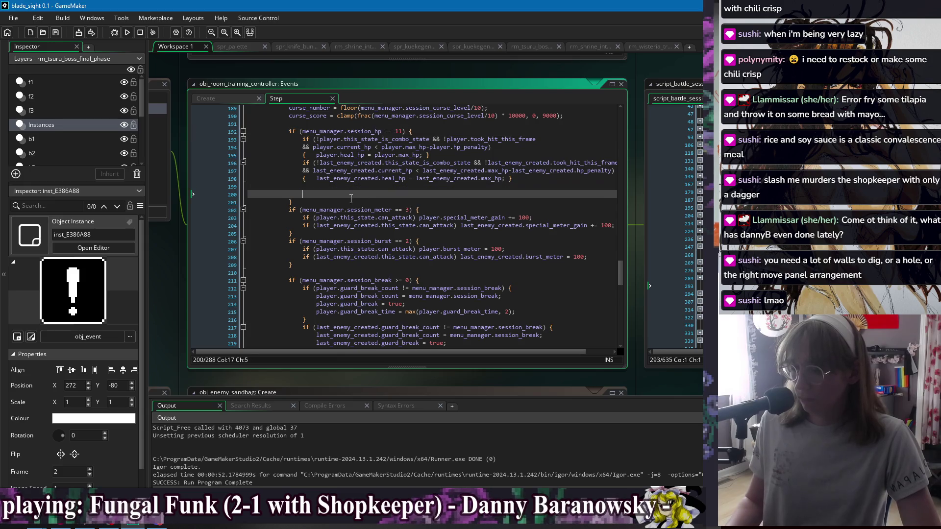
key(ctrl+d)
key(ctrl+d)
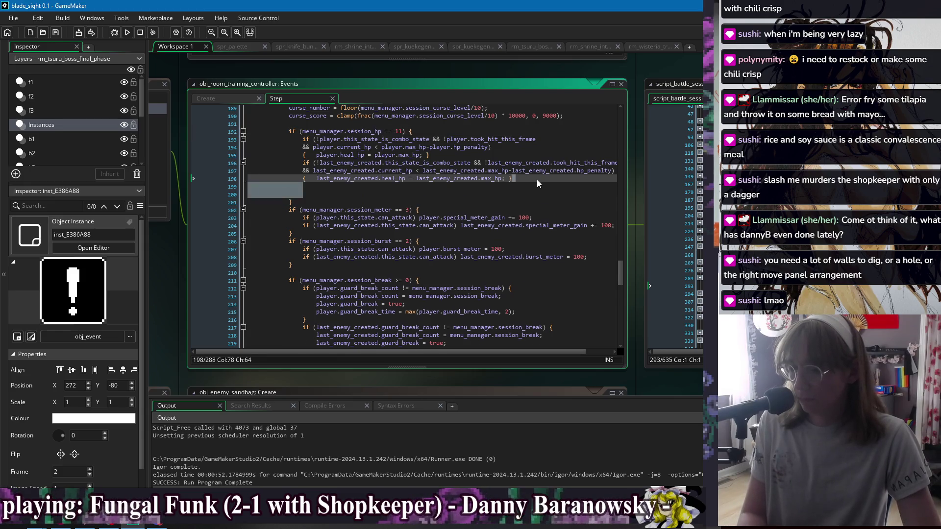
key(ctrl+f)
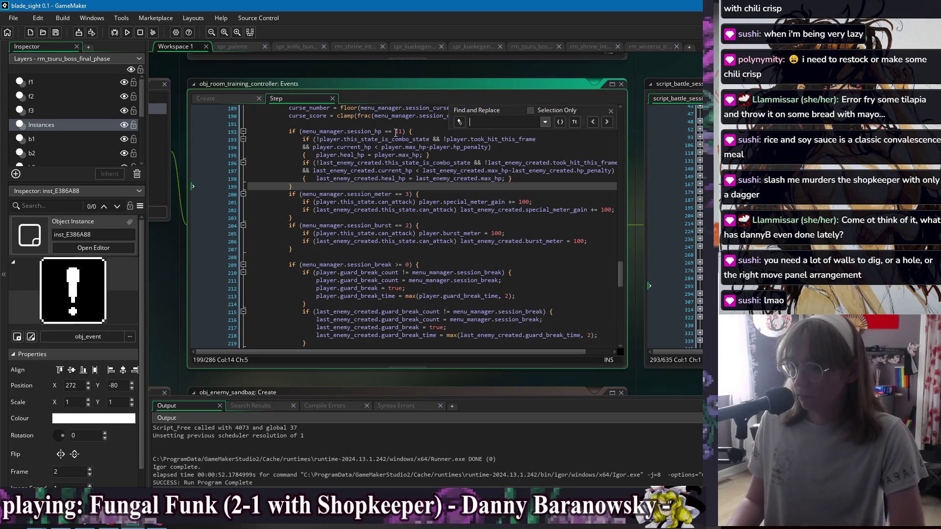
Search the code for 'reset' and step forward through the matches.
text(reset)
key(Down)
key(Down)
key(Down)
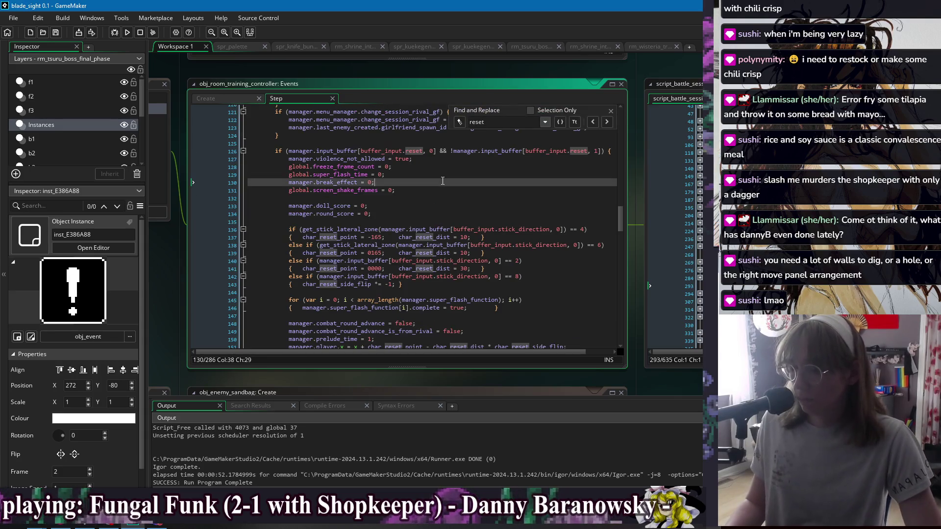
click(367, 294)
scroll(441, 221, down, 3)
scroll(540, 162, up, 3)
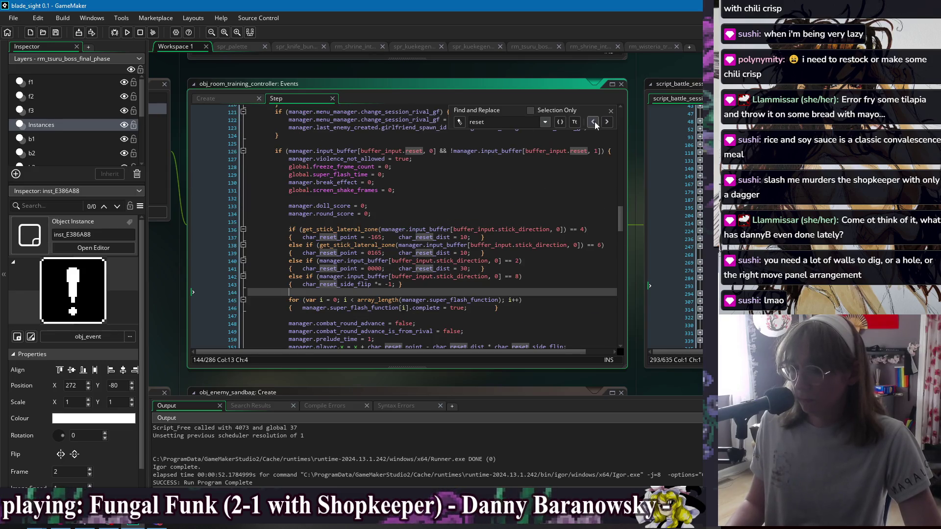
click(610, 122)
click(610, 122)
click(610, 121)
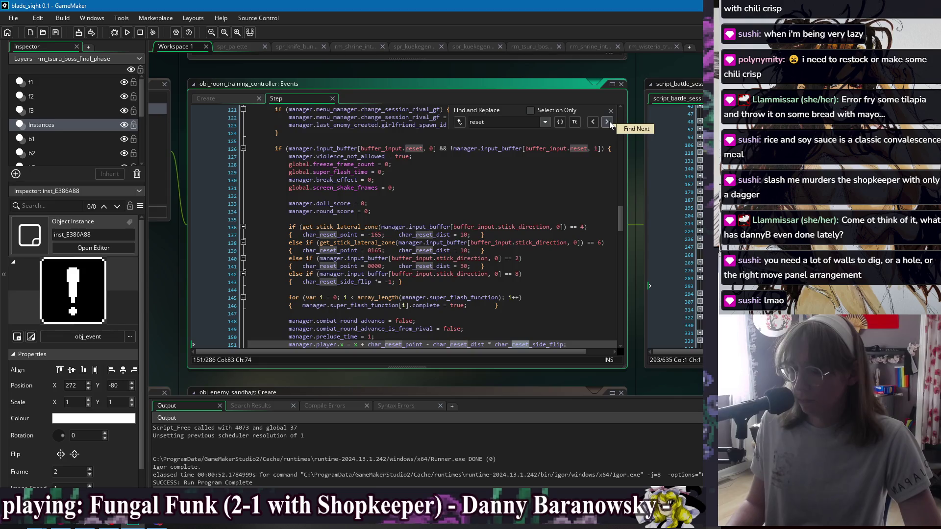
click(610, 122)
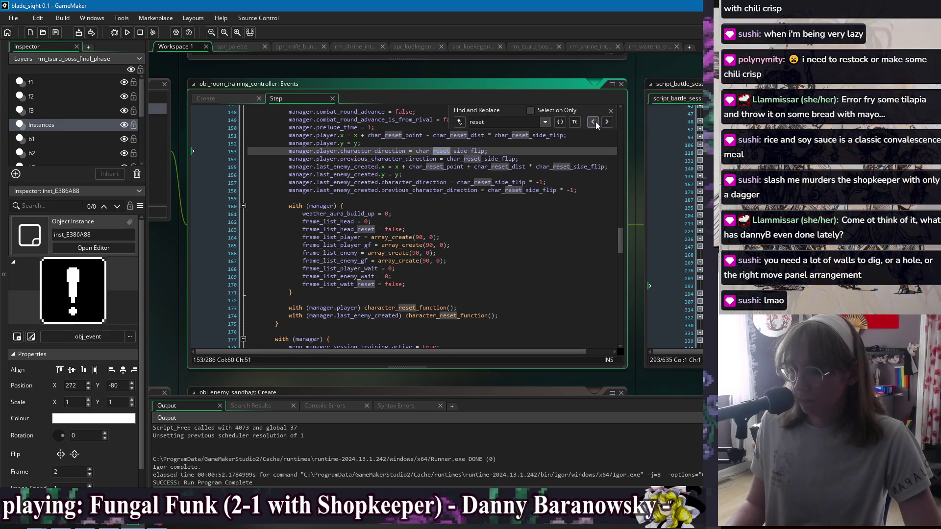
Step back to the character_reset_function calls near line 174 and close the search.
click(595, 122)
click(595, 121)
click(595, 122)
click(595, 122)
click(595, 122)
click(595, 121)
click(595, 121)
click(594, 122)
click(595, 122)
click(594, 122)
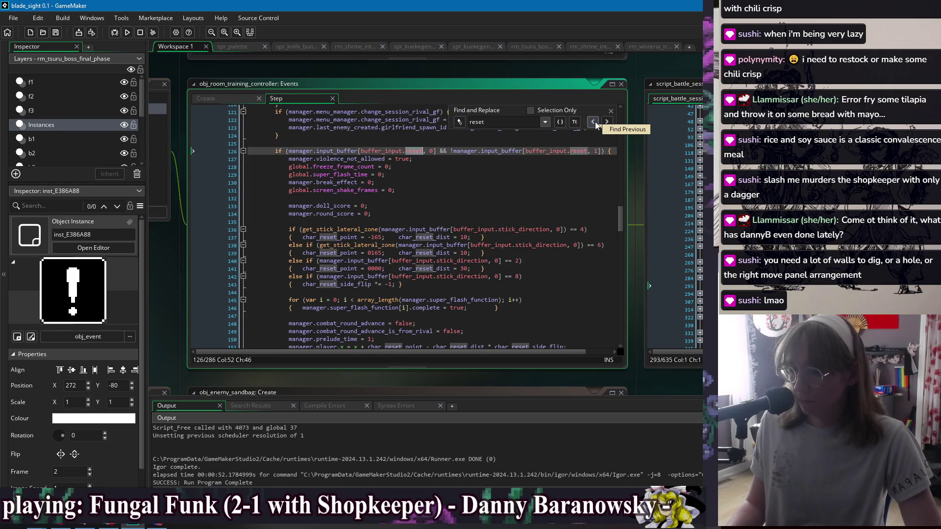
click(595, 122)
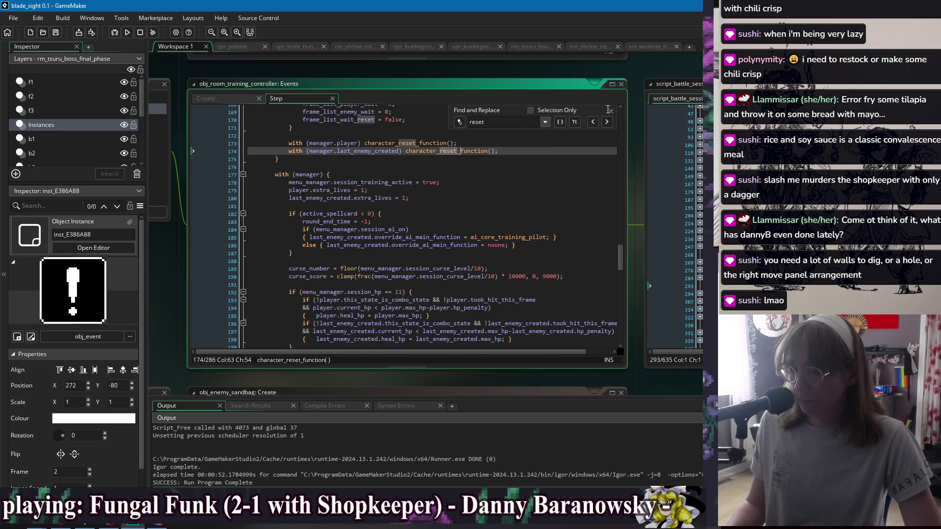
click(610, 110)
click(425, 142)
Jump to character_reset_function's definition in script_battle_session_functions and unfold its body.
middle_click(425, 143)
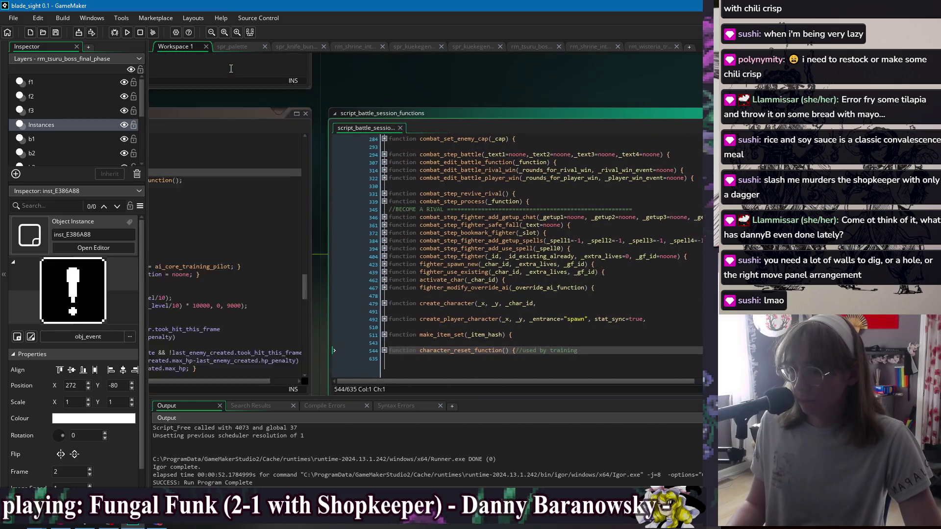
middle_click(443, 186)
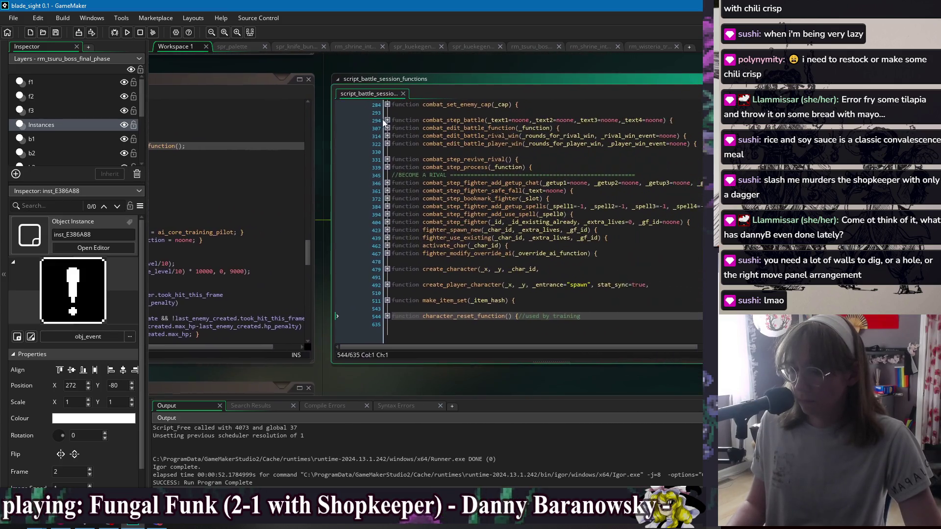
click(384, 316)
Scroll through the function body to review its current_hp, special_meter and burst_meter resets.
scroll(363, 255, down, 7)
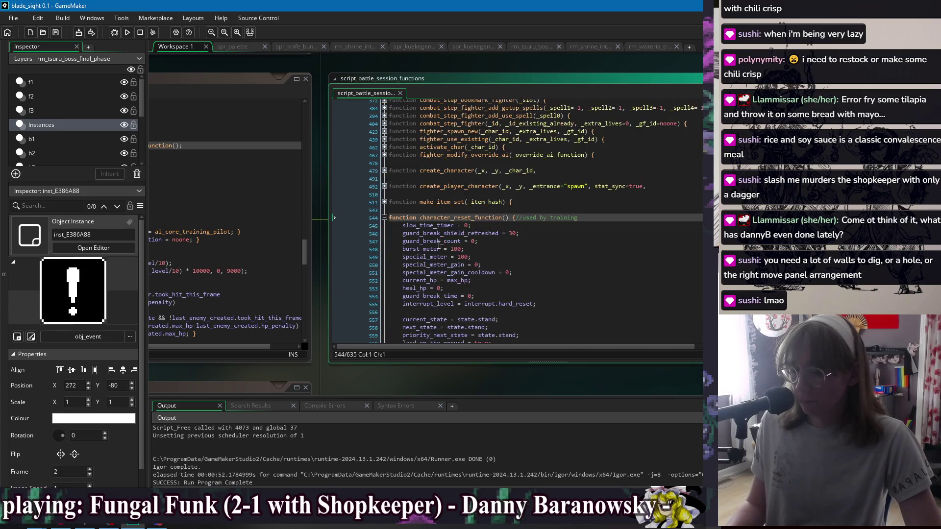
drag(330, 186, 263, 181)
click(445, 234)
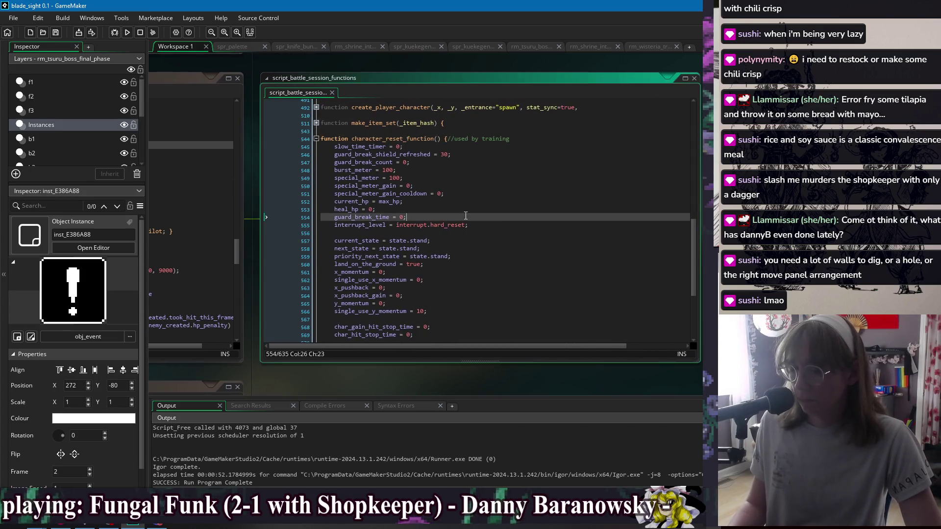
scroll(445, 194, down, 3)
scroll(447, 201, down, 2)
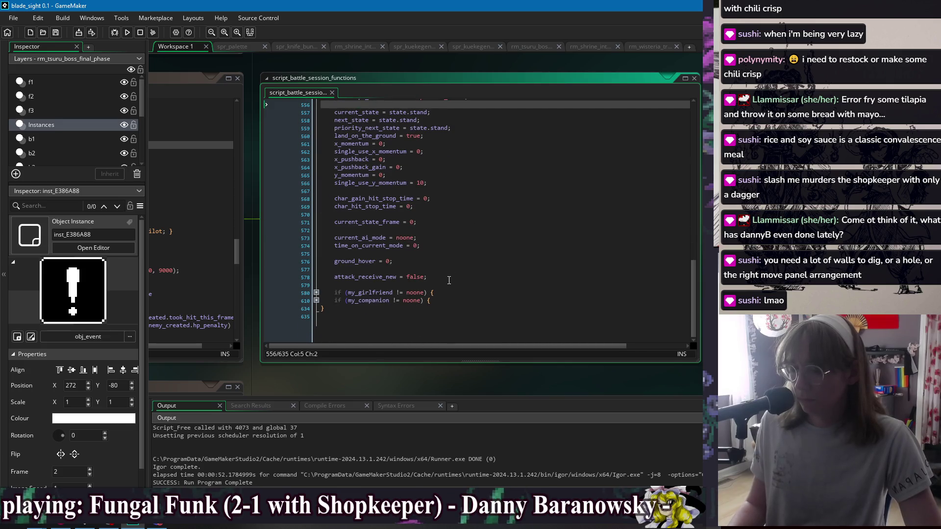
scroll(446, 245, up, 5)
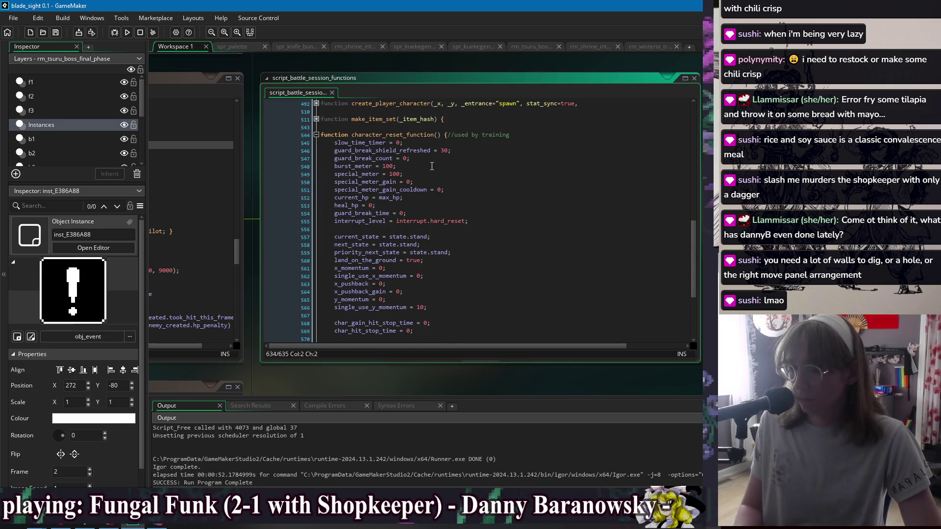
click(417, 174)
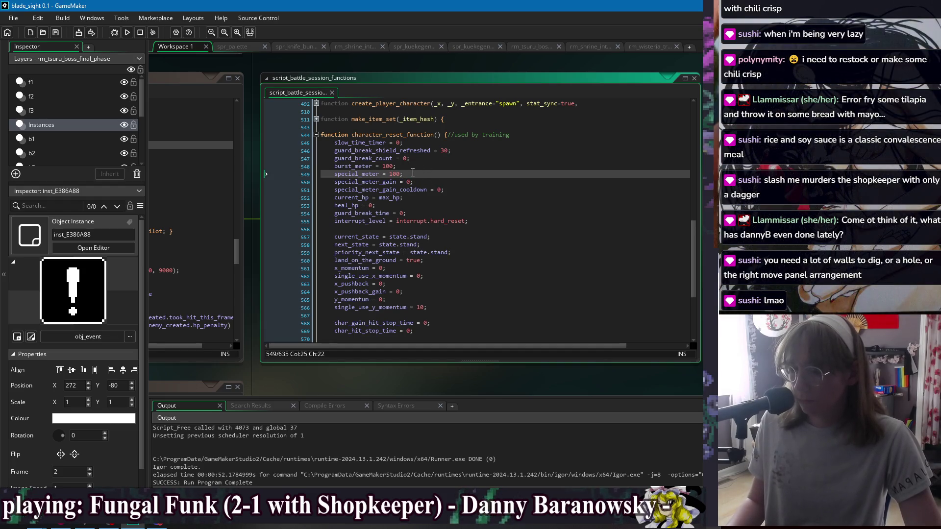
Move current_hp = max_hp up beside burst_meter and special_meter, add a blank line, and save.
click(487, 200)
key(alt+Up)
key(alt+Up)
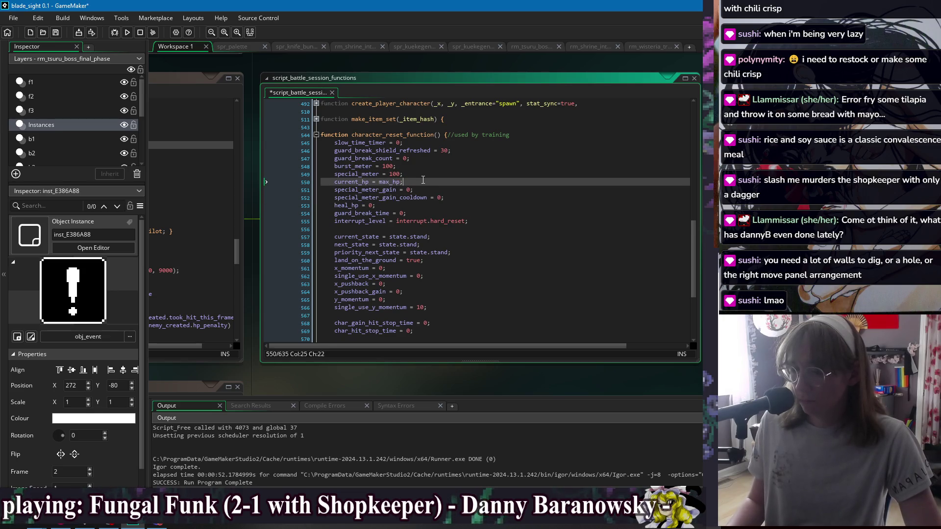
key(alt+Up)
key(alt+Up)
key(alt+Up)
key(Return)
key(Return)
click(408, 197)
key(ctrl+s)
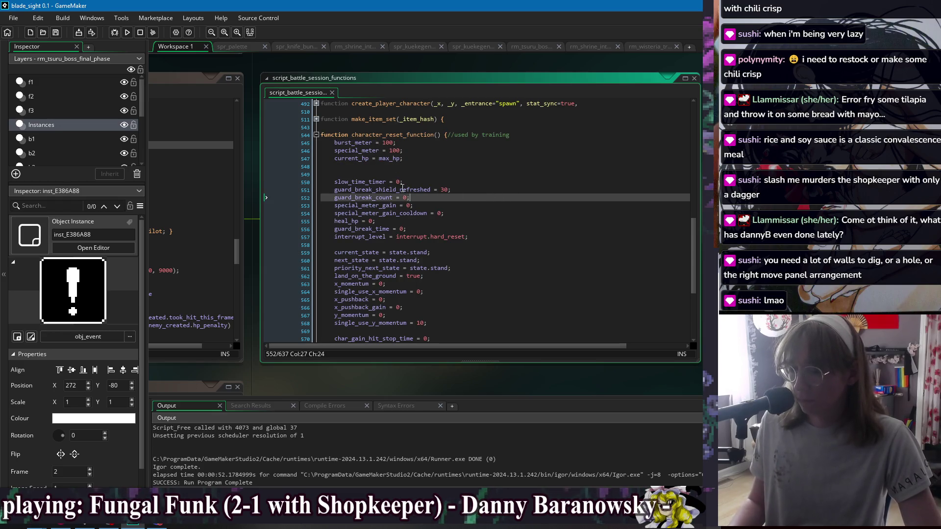
Delete the extra blank line and save the script again.
click(367, 175)
key(BackSpace)
key(BackSpace)
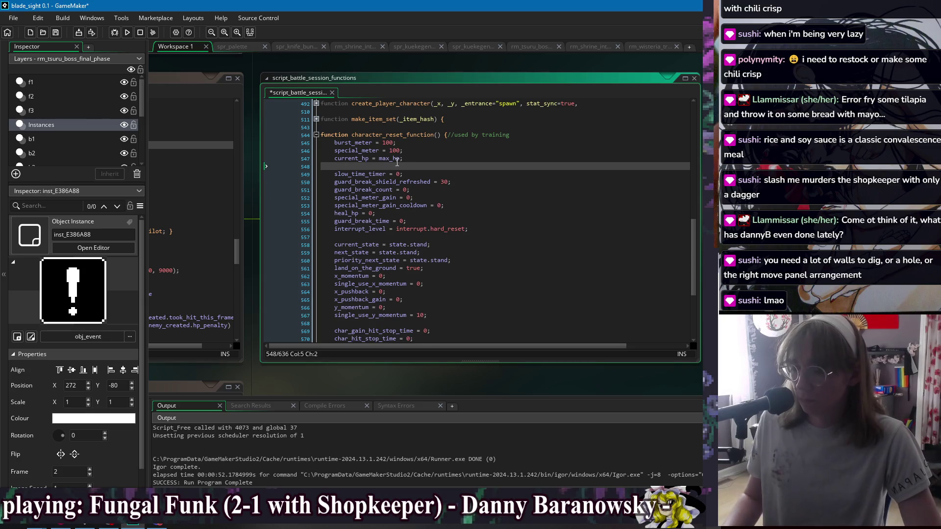
key(ctrl+s)
double_click(386, 159)
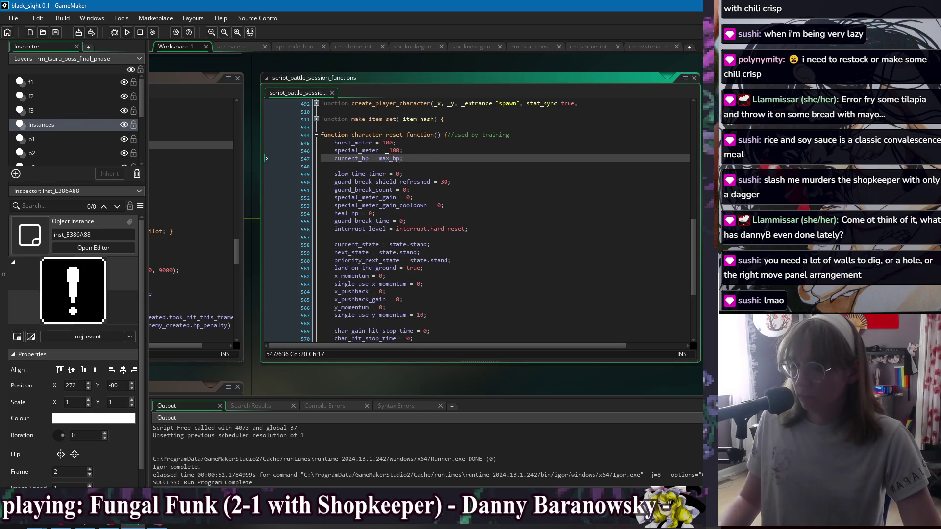
Replace max_hp with clamp(manager.menu_manager.session_hp * 10, 20, 200) and check the grouped lines.
text(clamp(manager)
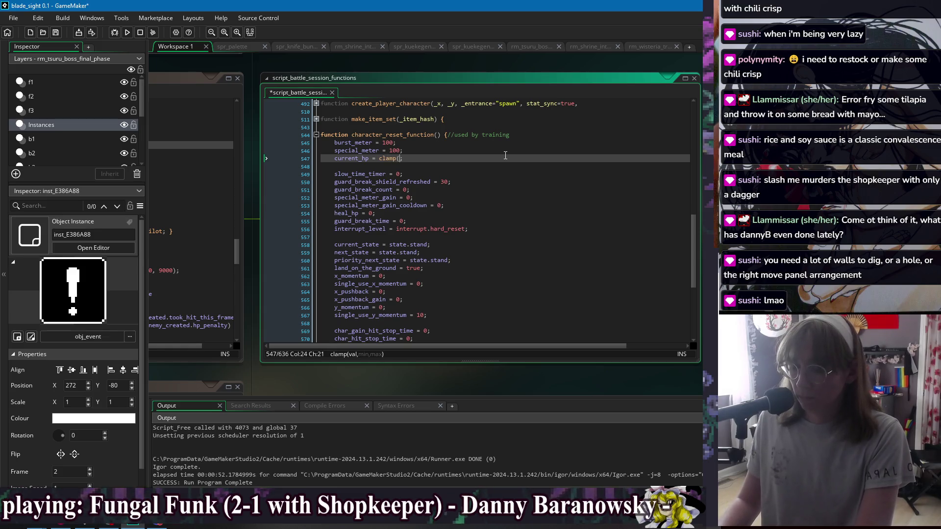
text(.)
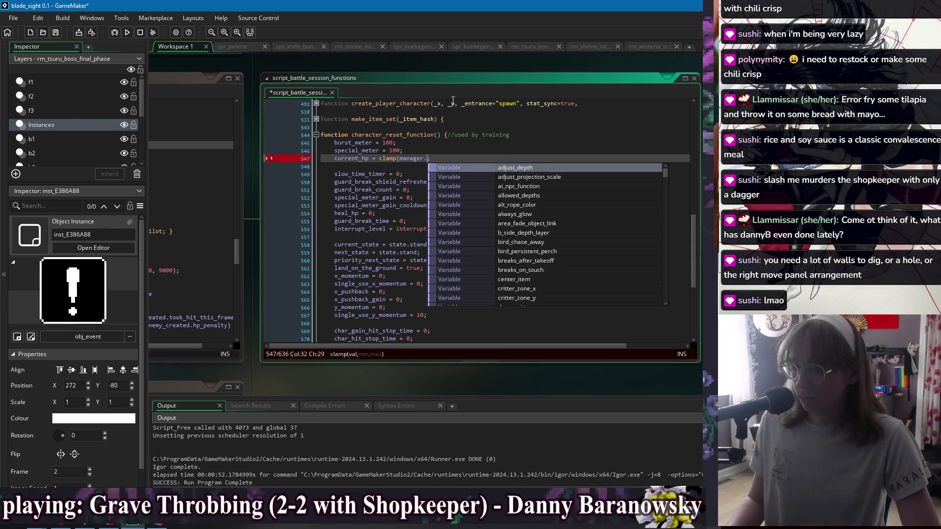
text(tra)
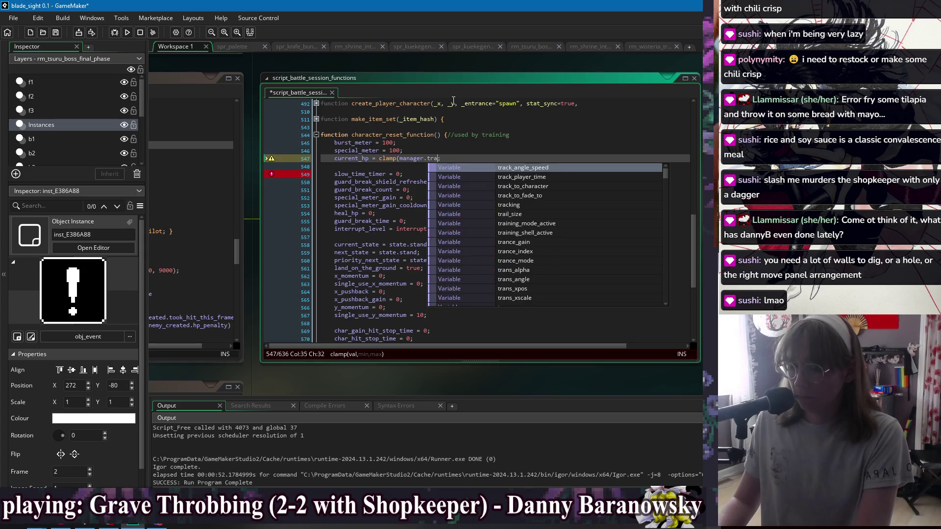
text(ining)
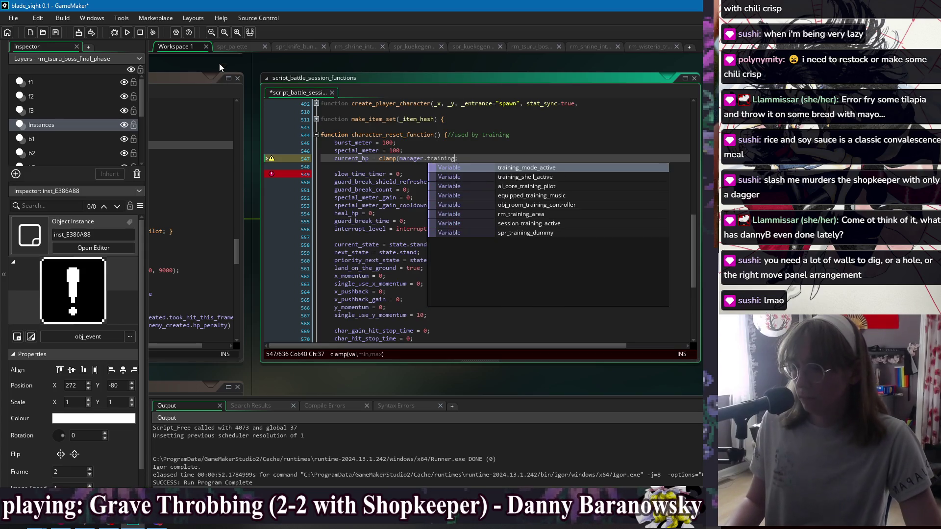
drag(219, 63, 515, 69)
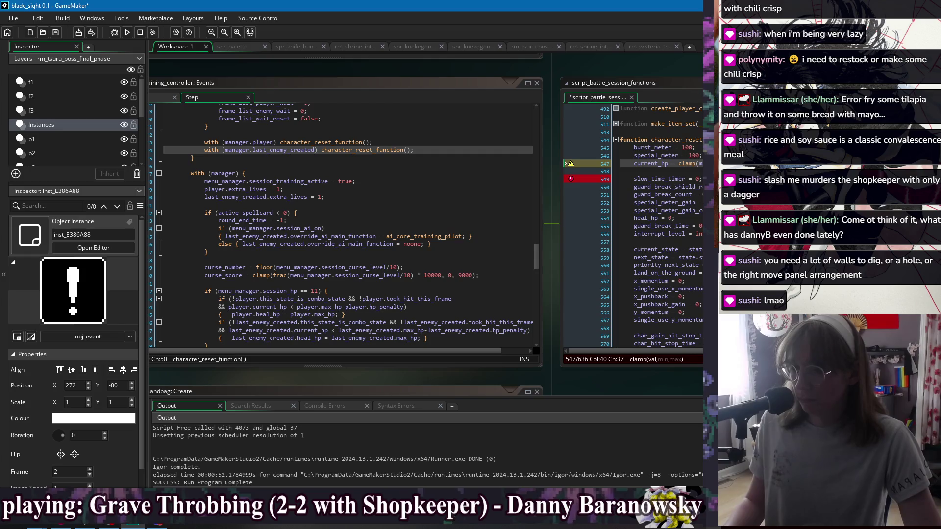
double_click(519, 168)
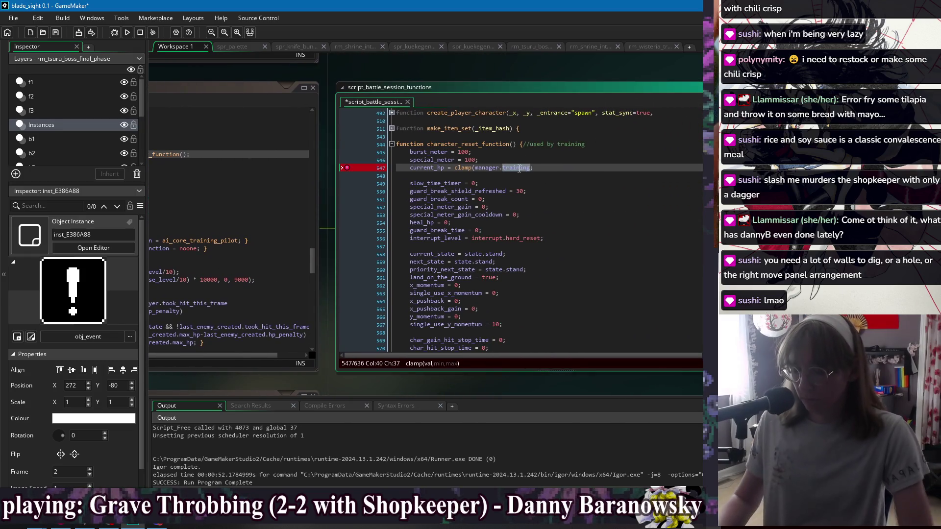
text(menu_manag)
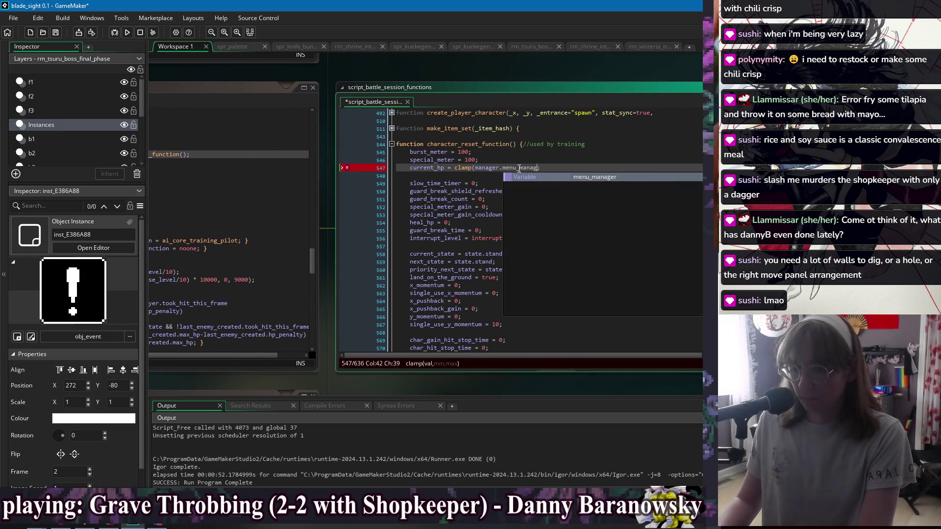
text(er.sess)
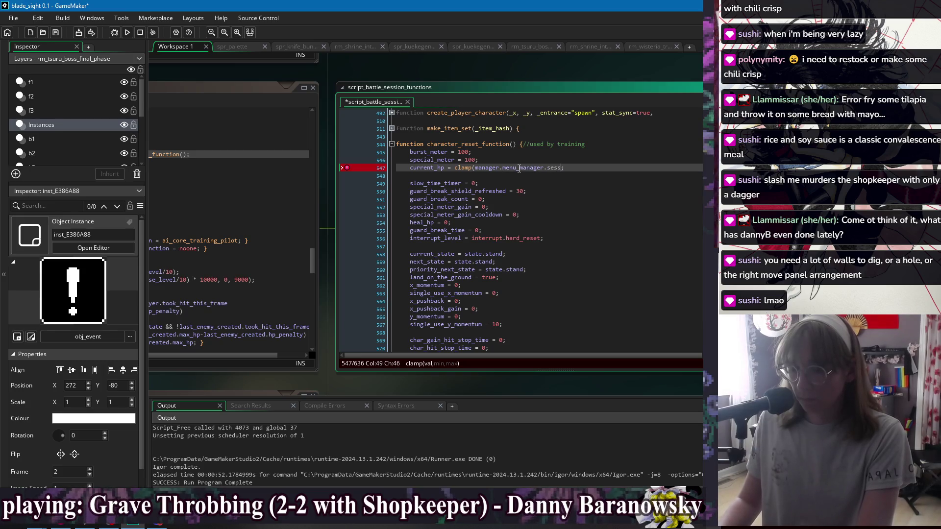
text(_hp * )
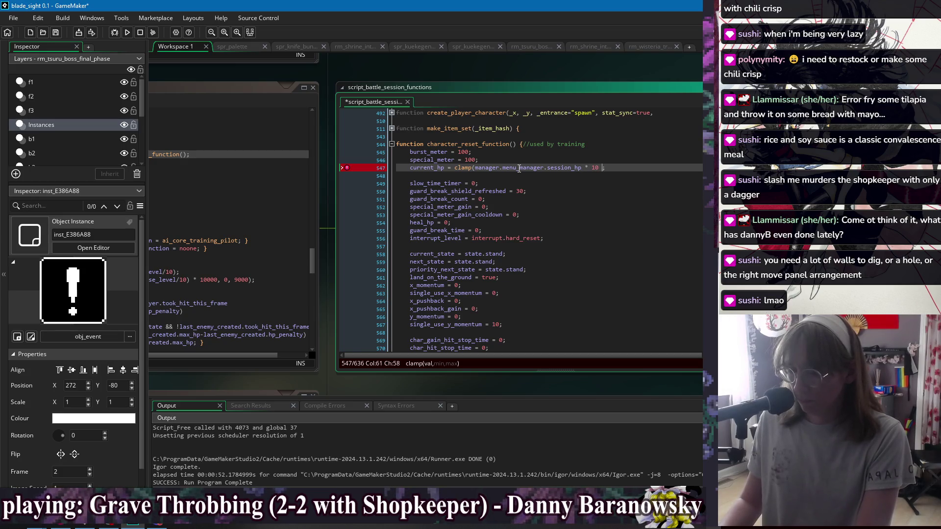
text(, 0)
text(0, )
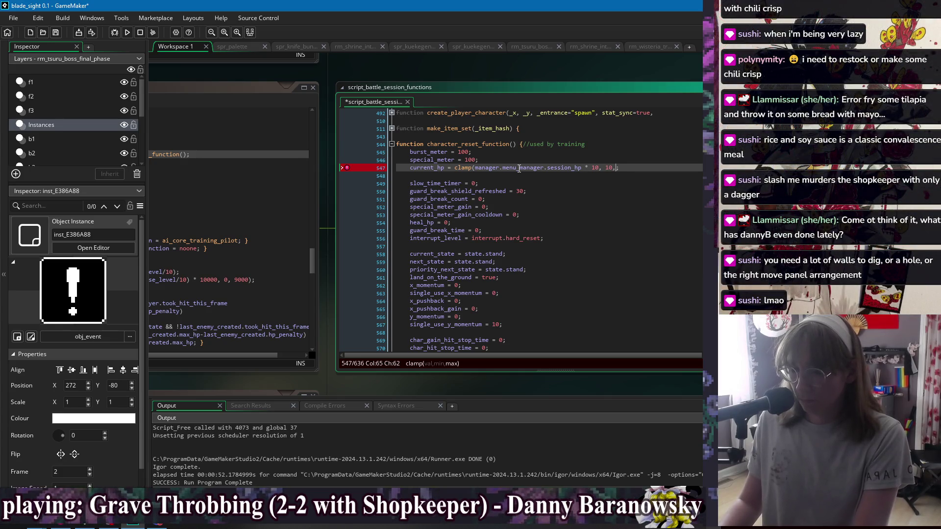
text(20, 200)
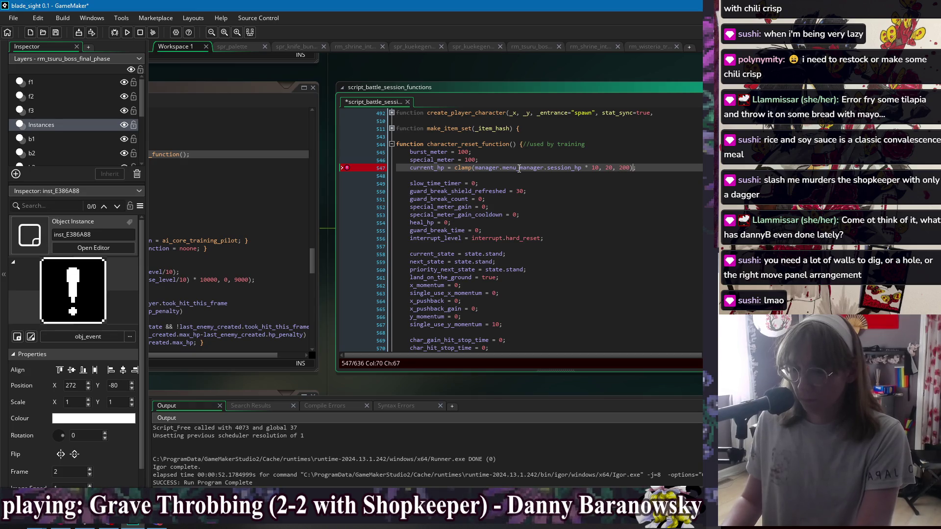
text())
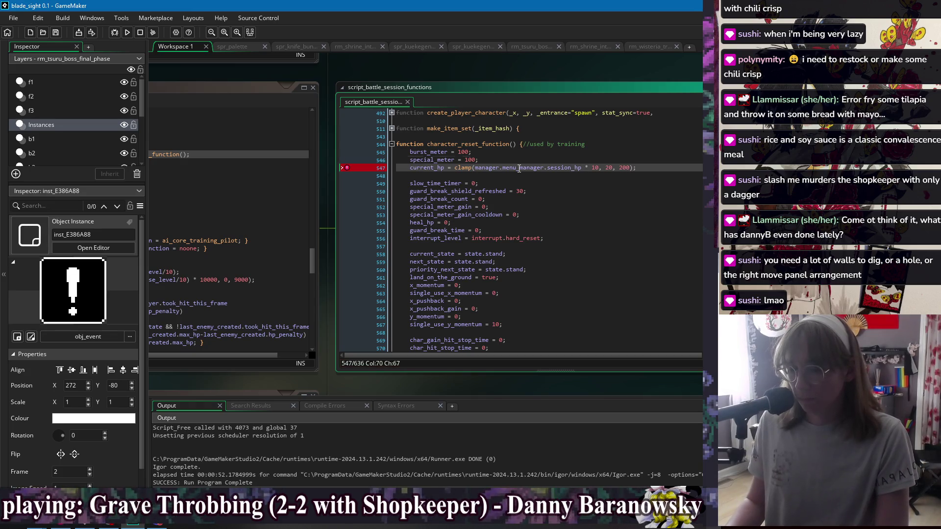
key(Up)
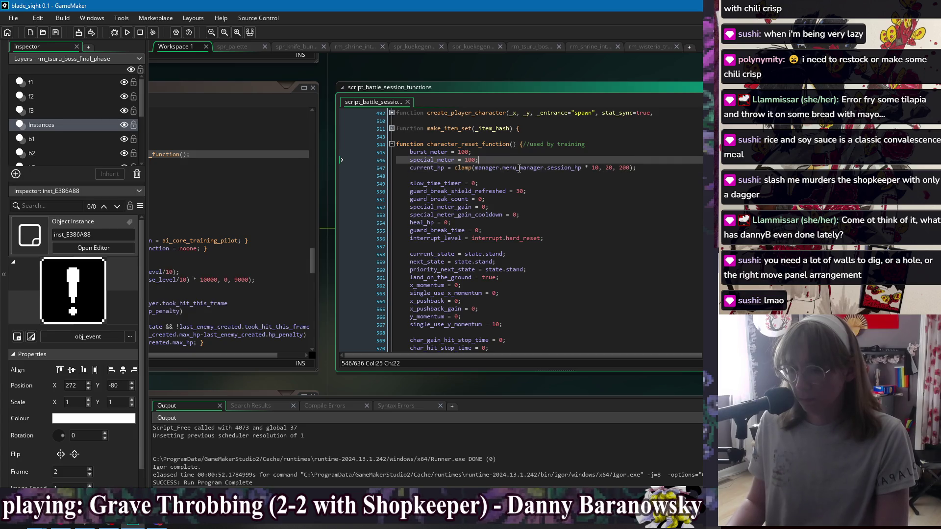
key(Up)
key(Down)
key(Down)
key(Down)
key(Up)
key(Up)
key(Up)
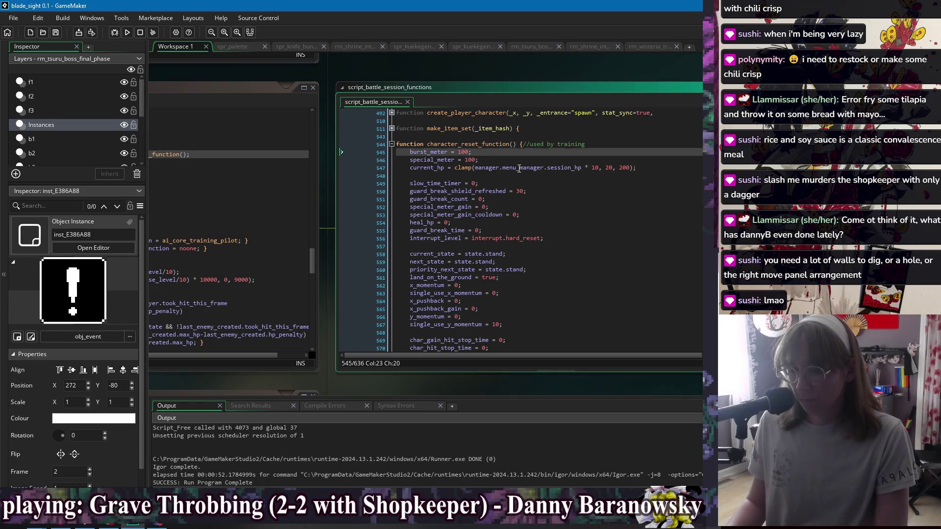
key(Down)
key(Down)
key(Down)
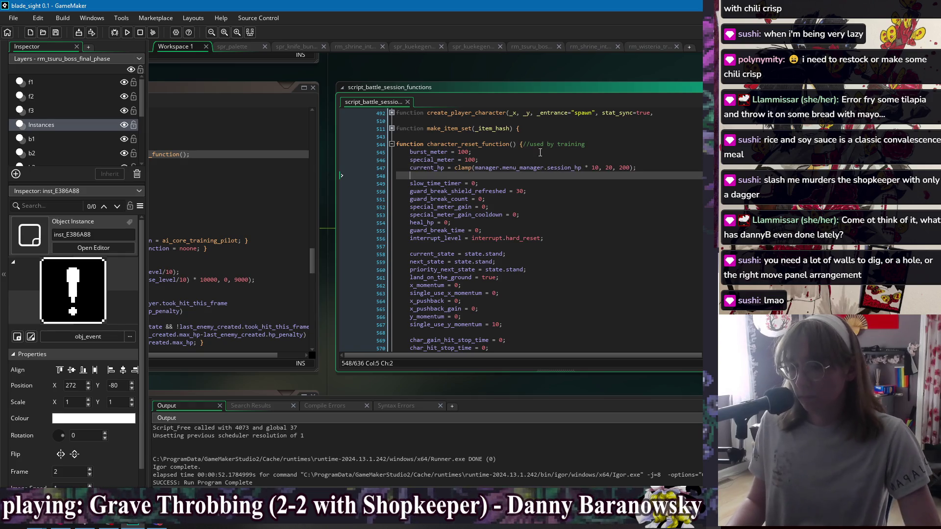
Change the clamp minimum from 20 to 1 and save the script.
double_click(609, 167)
text(1)
click(619, 178)
key(ctrl+s)
right_click(405, 72)
Switch to obj_menu's Create event and inspect the HP option's session_hp range of 1–11.
mouse_move(419, 84)
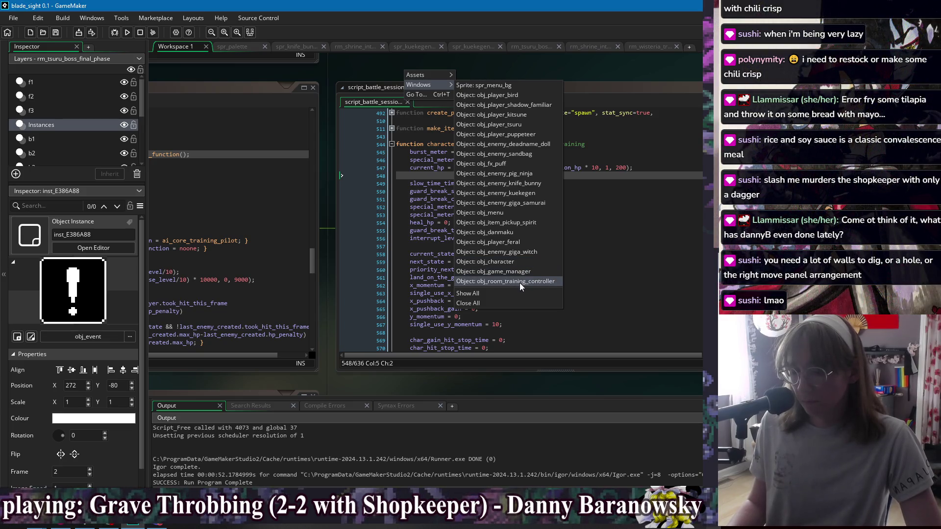
click(512, 213)
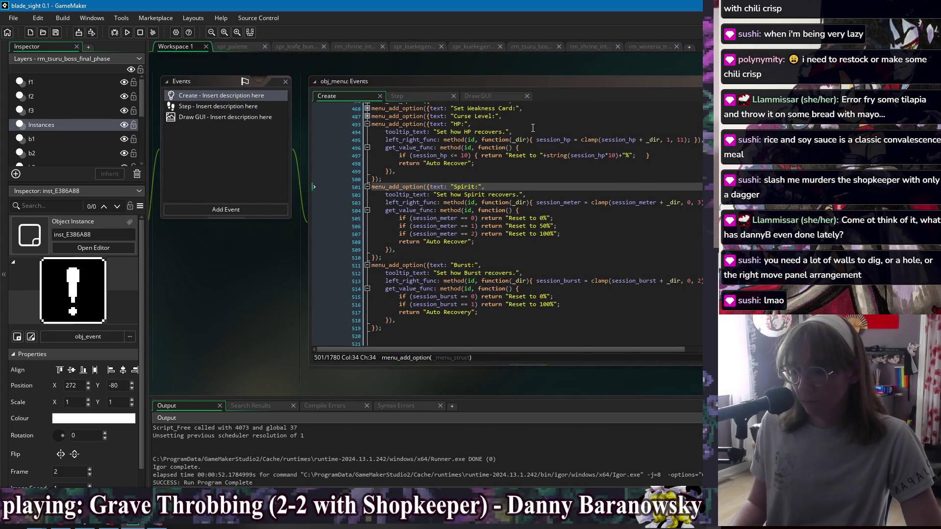
click(671, 141)
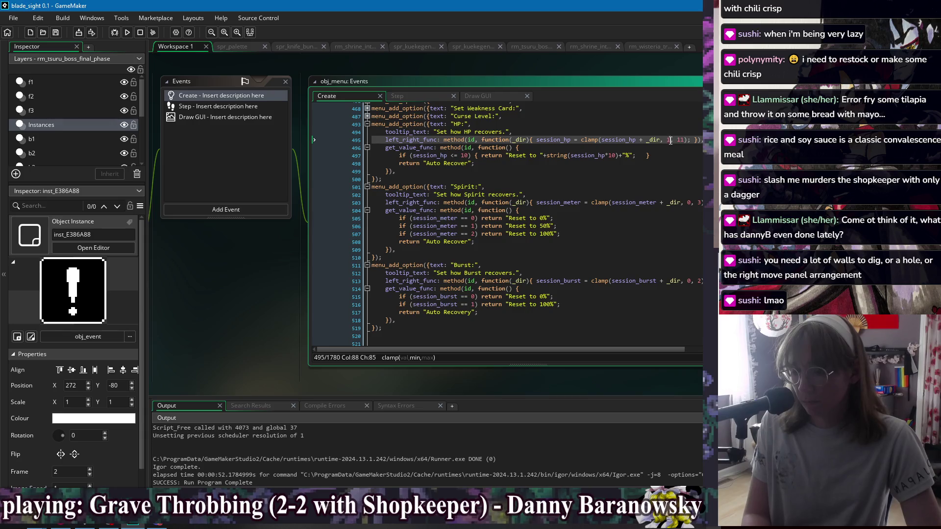
text(0)
click(672, 149)
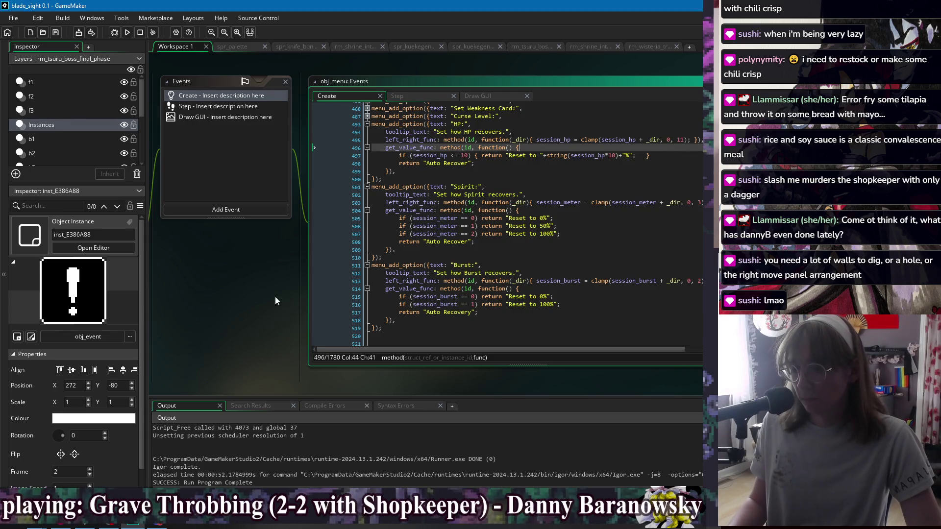
right_click(272, 59)
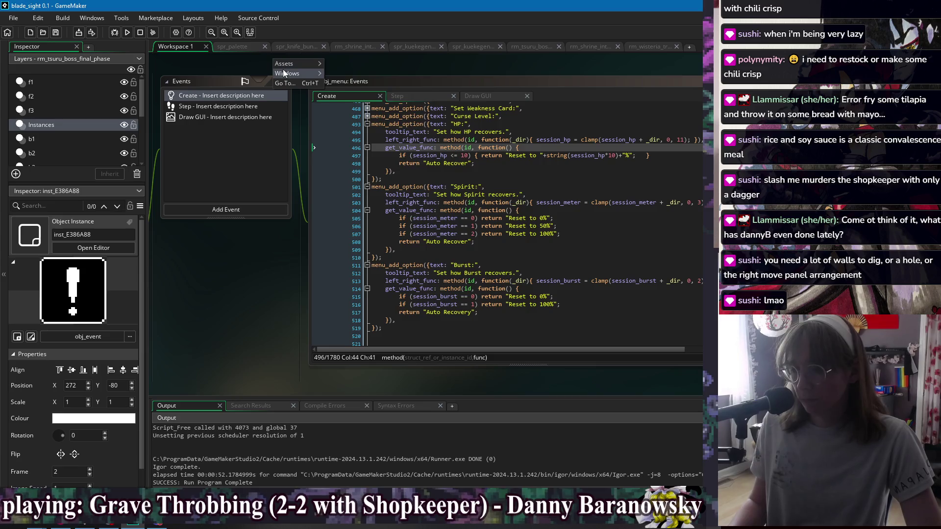
Return to obj_menu's Create event code and scroll around the HP option lines.
mouse_move(294, 74)
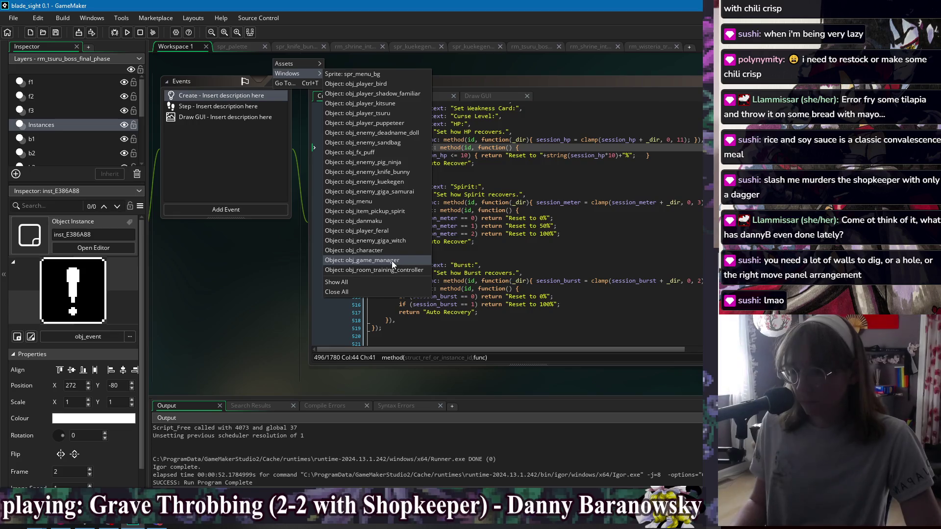
click(500, 214)
scroll(501, 214, up, 4)
scroll(557, 240, down, 3)
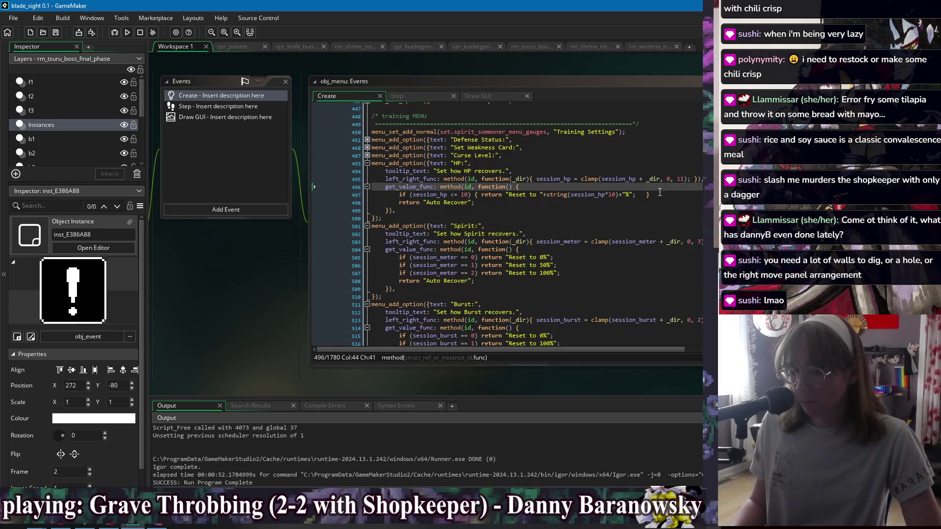
drag(528, 67, 481, 68)
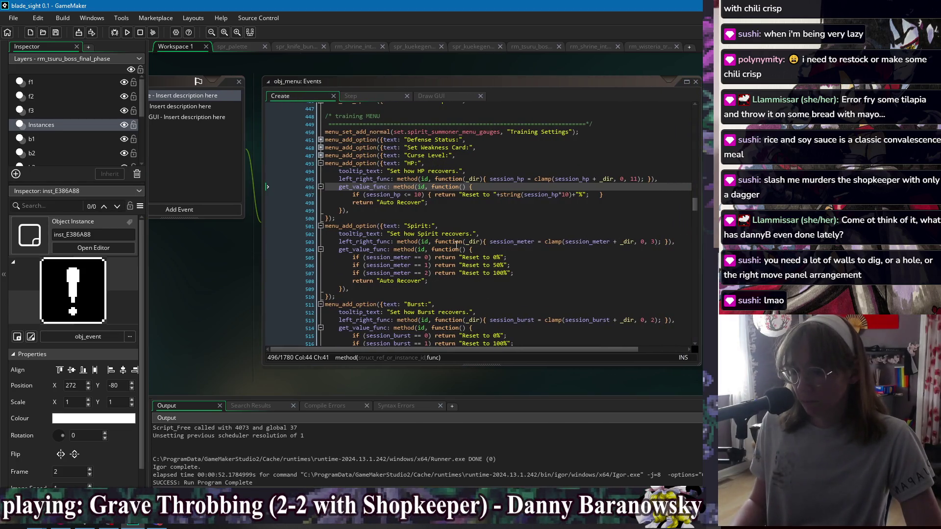
scroll(477, 250, up, 8)
scroll(641, 292, down, 3)
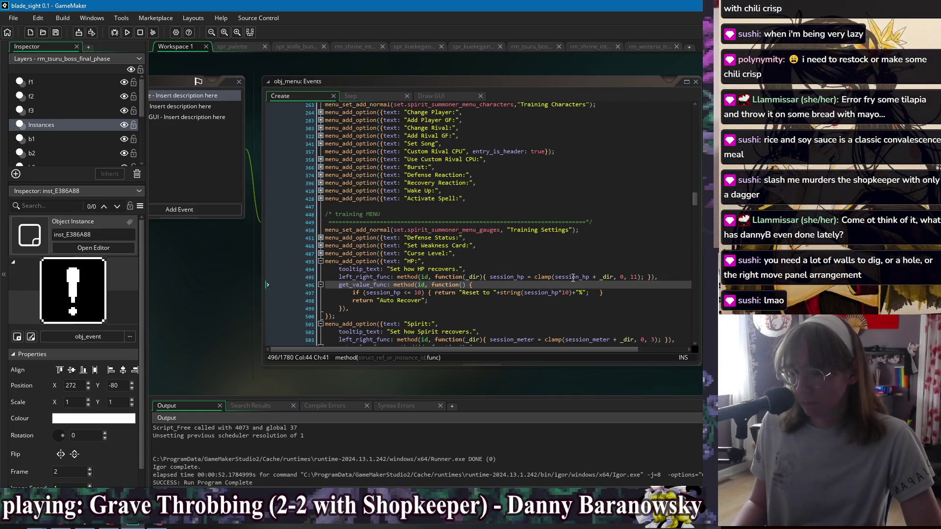
Find the session_hp declaration and set defaults session_hp 10, session_meter 2, session_burst 1.
double_click(573, 277)
key(ctrl+f)
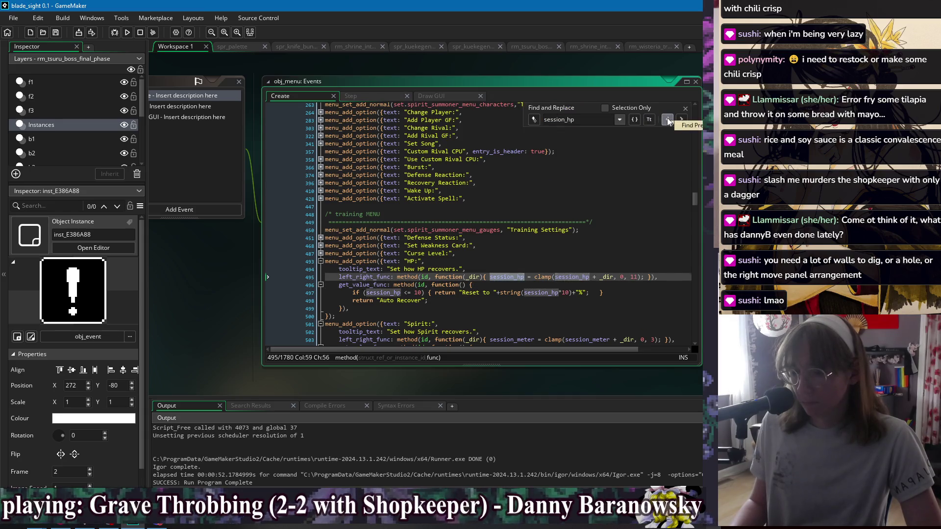
click(668, 119)
double_click(381, 122)
text(10)
double_click(389, 130)
text(2)
double_click(392, 137)
text(1)
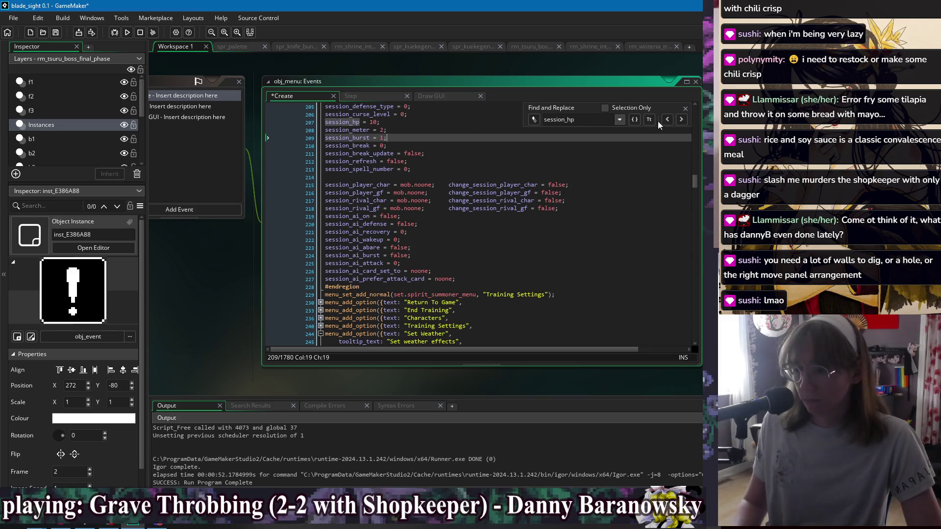
key(Escape)
Switch to obj_room_training_controller's Step code.
click(329, 71)
right_click(328, 71)
mouse_move(348, 81)
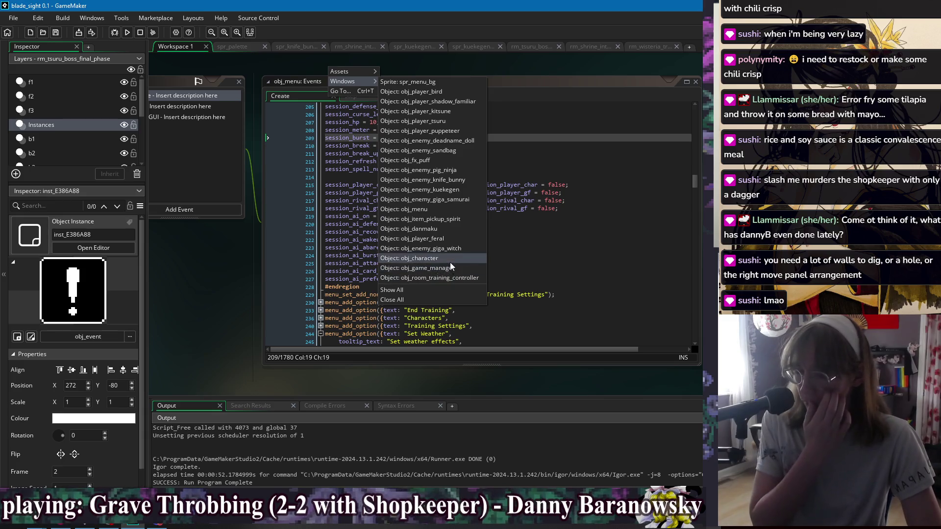
click(449, 278)
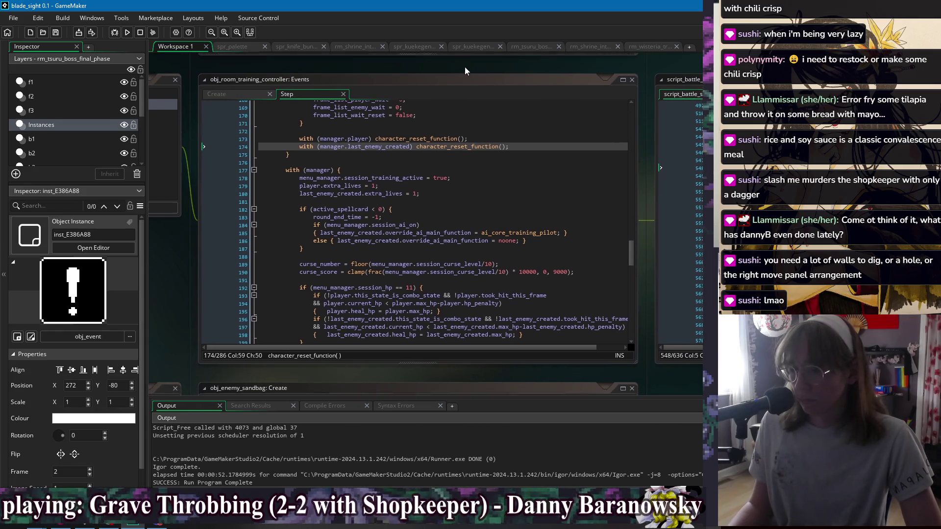
Jump to character_reset_function with F12 and set special_meter to clamp(session_meter * 50, 0, 100).
right_click(490, 62)
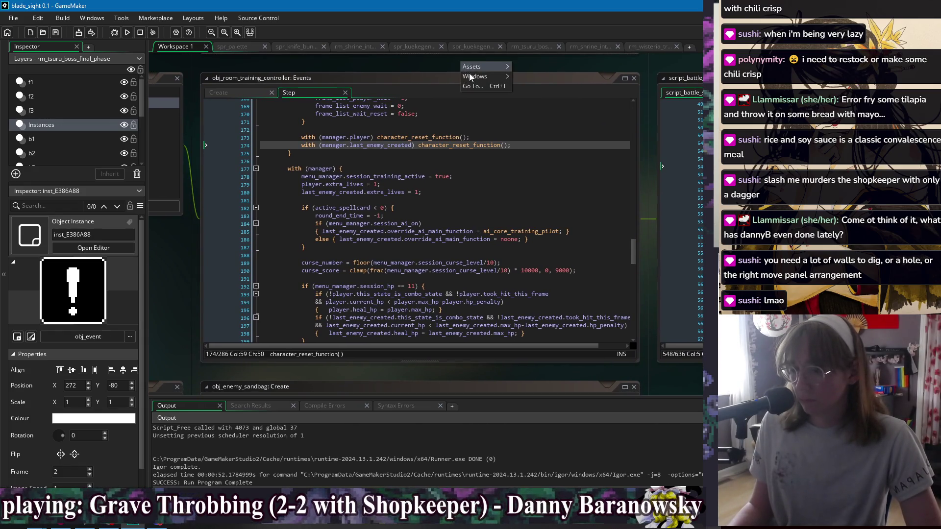
mouse_move(505, 72)
click(566, 273)
key(F12)
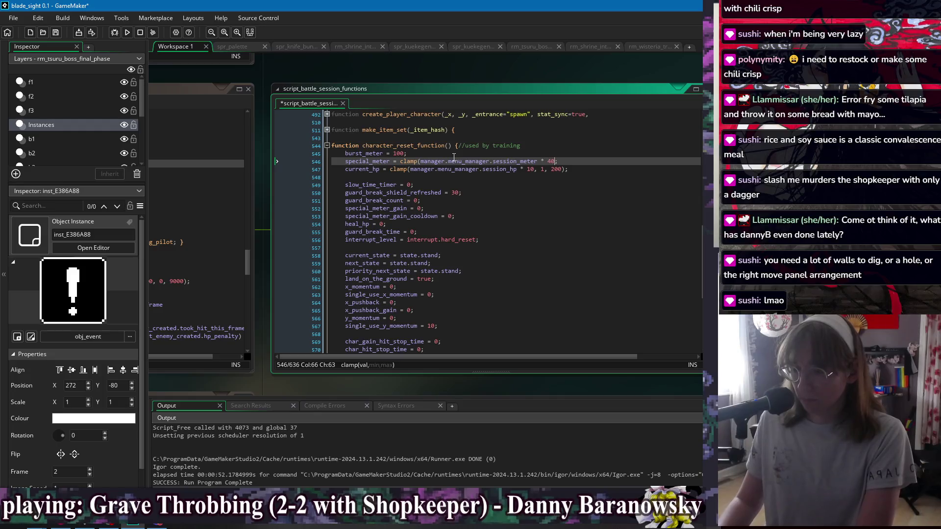
text(50)
text(, 0, 100)
text())
Set burst_meter to clamp(manager.menu_manager.session_burst * 100, 0, 100).
key(Up)
key(Left)
key(BackSpace)
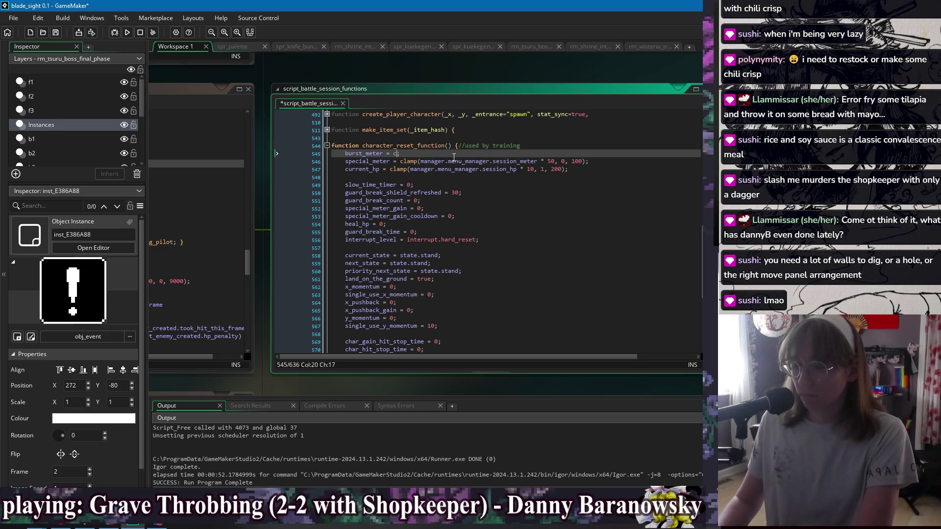
text((me)
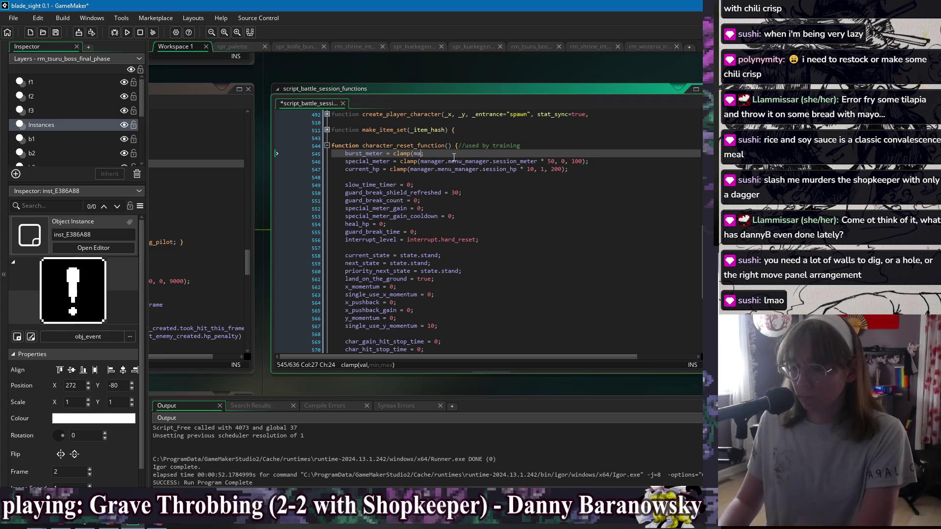
text(ager.menu_)
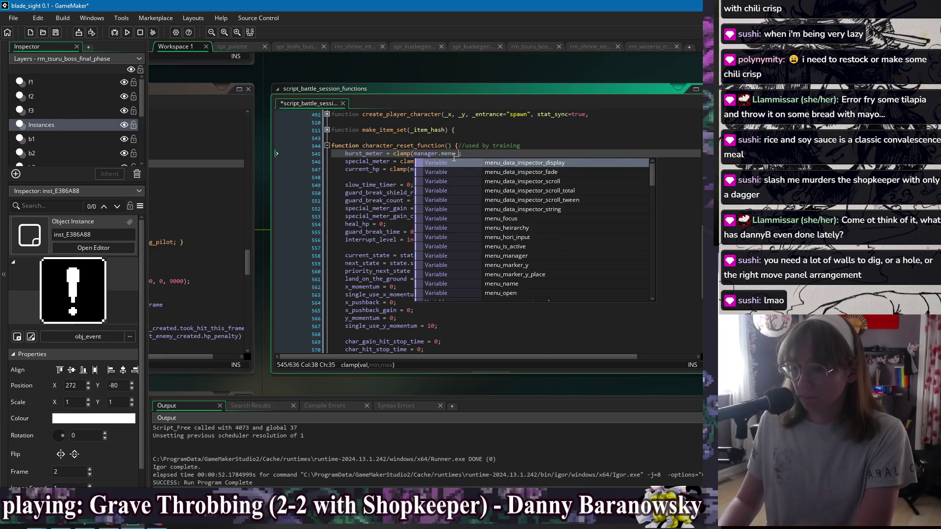
text(manager.)
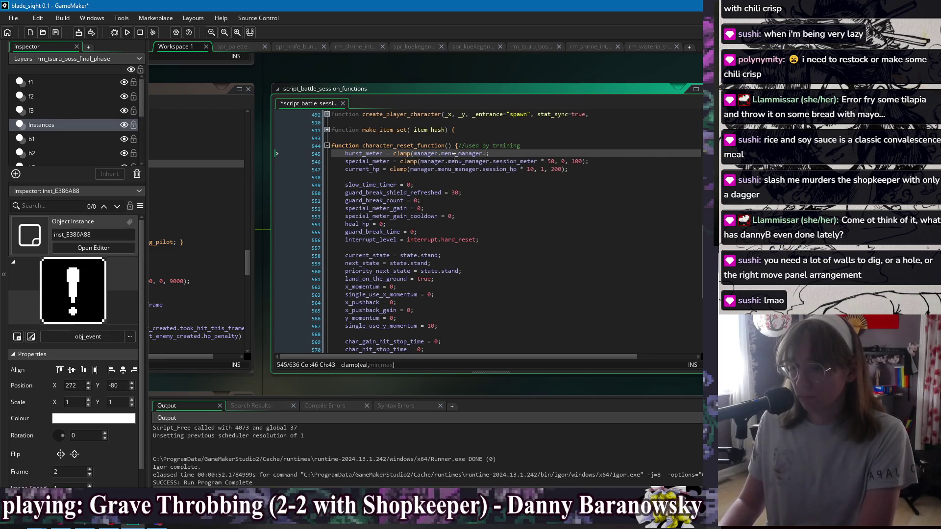
text(s)
text(essi)
text(burst )
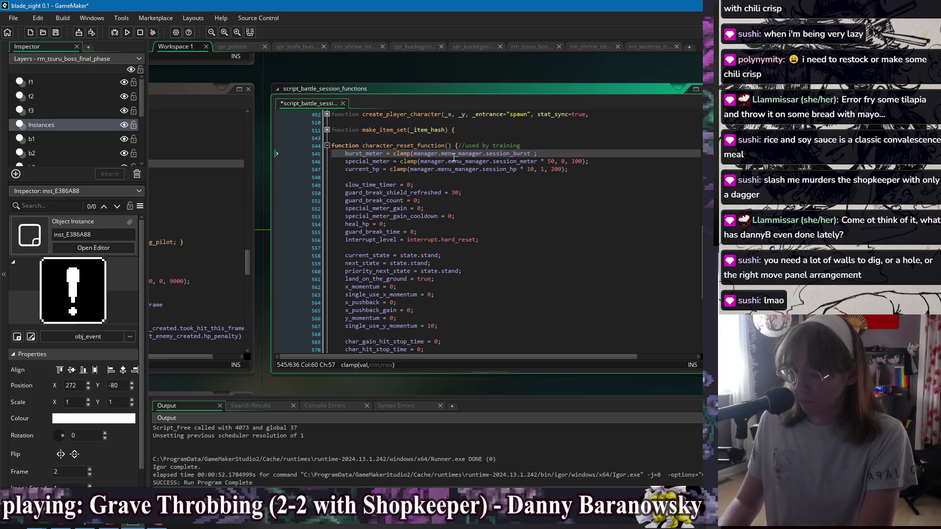
text(*)
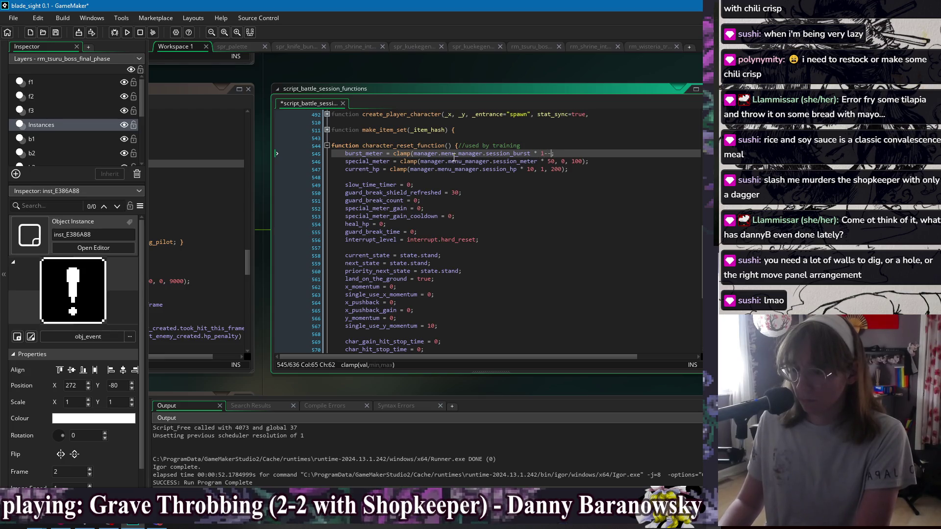
text(0, 100))
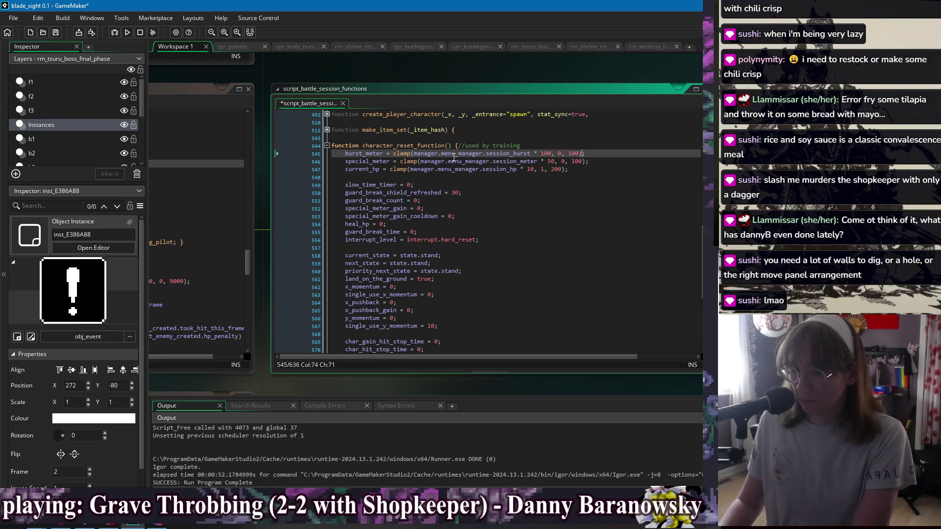
key(Down)
key(Down)
key(Down)
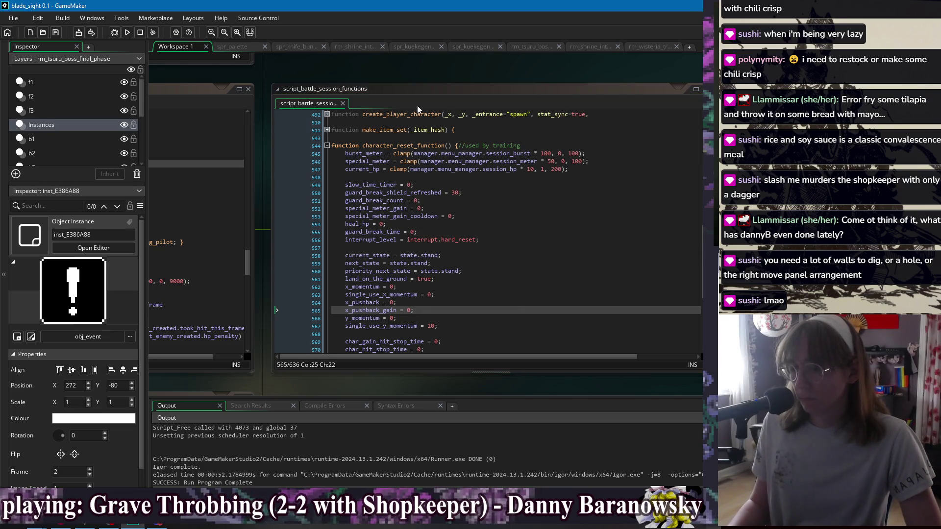
Unfold the collapsed with(my_girlfriend) block and the other with-block in the reset function.
drag(580, 169, 329, 154)
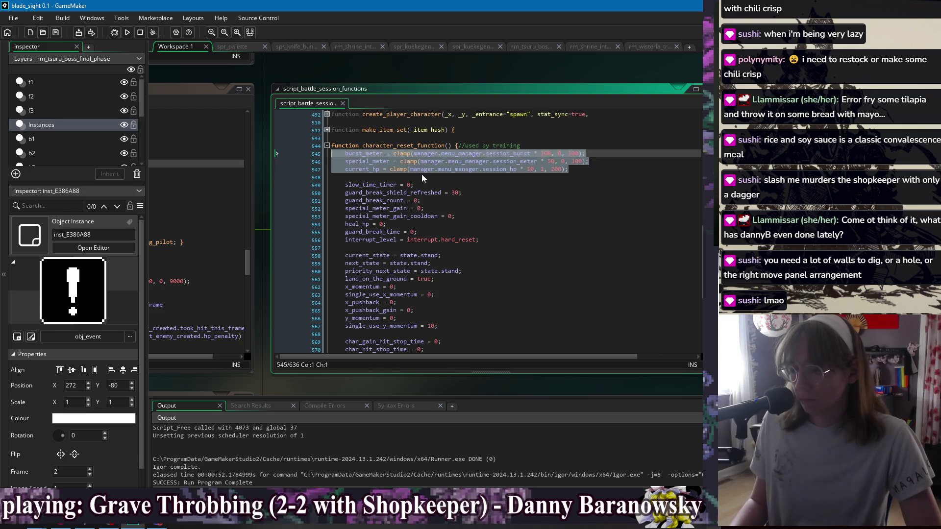
click(456, 171)
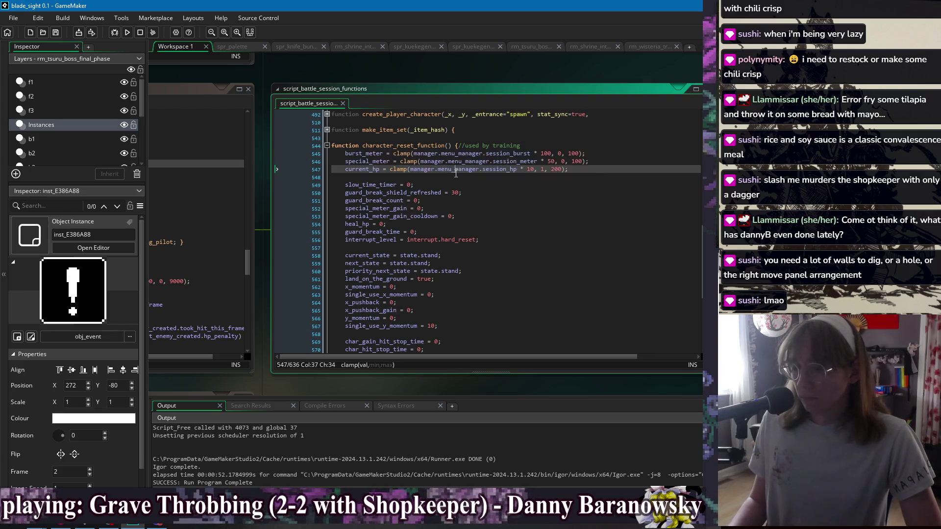
scroll(613, 162, down, 1)
click(618, 147)
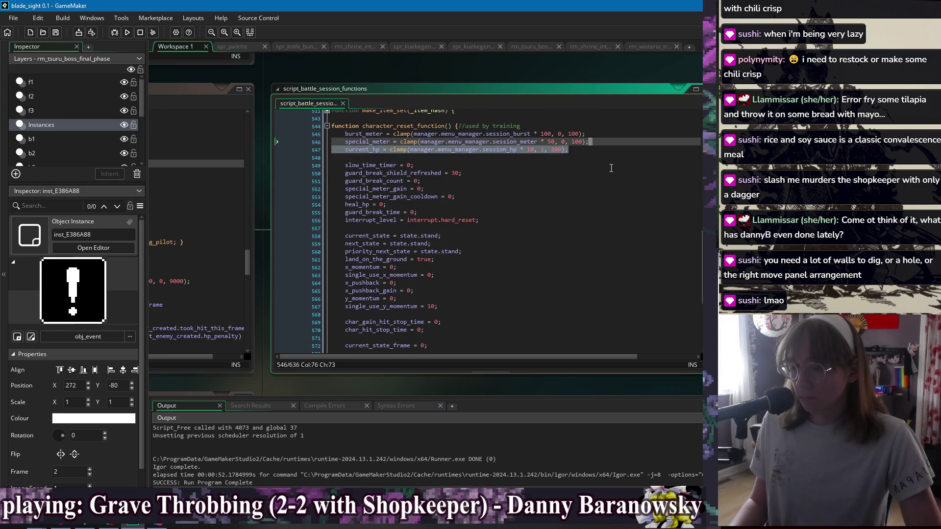
scroll(604, 185, down, 6)
click(328, 303)
click(327, 280)
scroll(471, 220, down, 4)
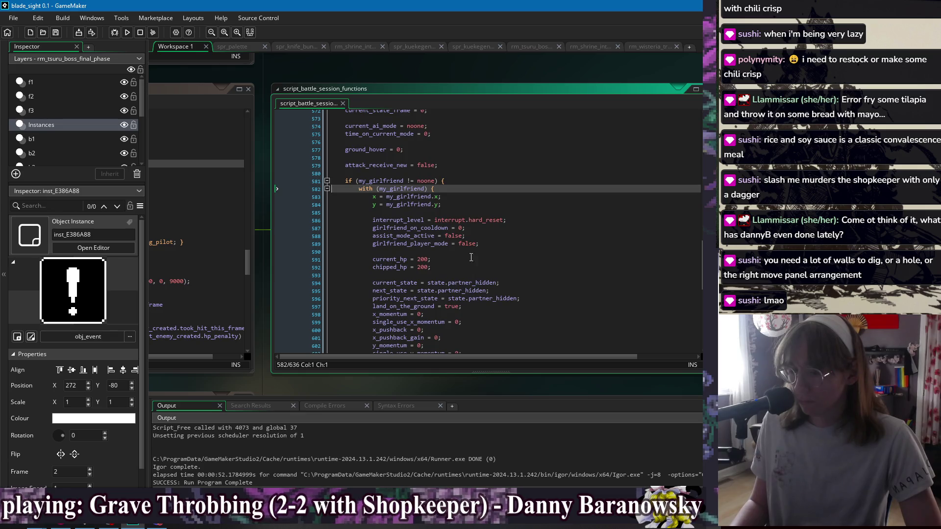
Replace the girlfriend's current_hp = 200 with the session_hp clamp line and set chipped_hp = current_hp.
triple_click(440, 260)
key(ctrl+v)
click(346, 260)
key(Tab)
key(Tab)
click(426, 267)
key(Up)
key(Up)
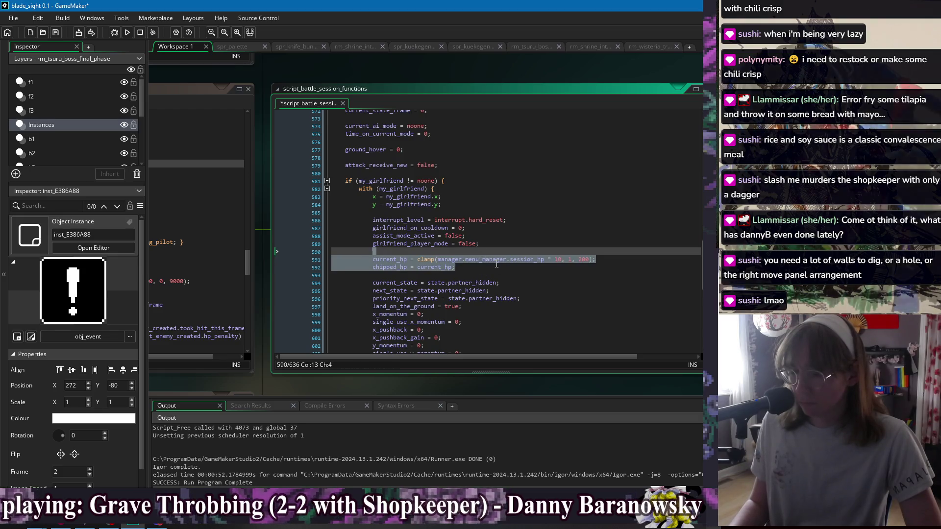
scroll(490, 267, down, 8)
scroll(520, 265, up, 7)
click(430, 234)
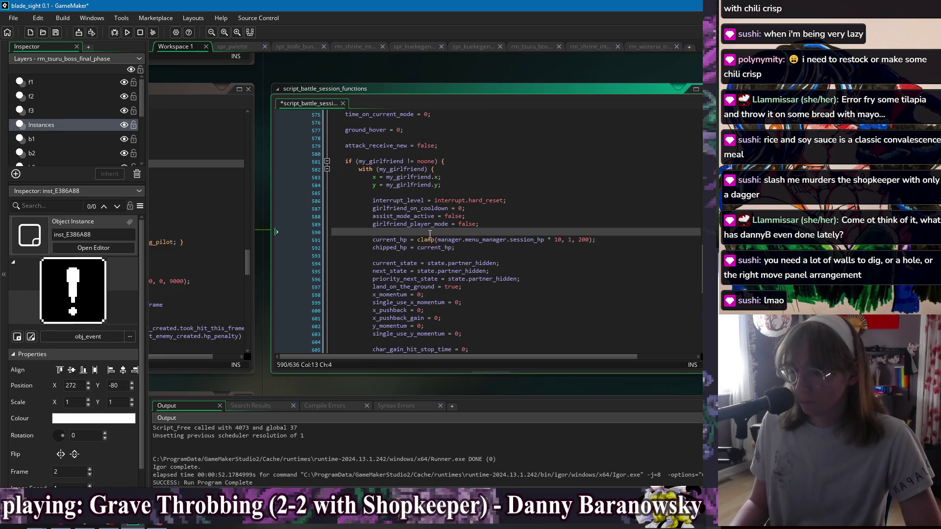
click(489, 255)
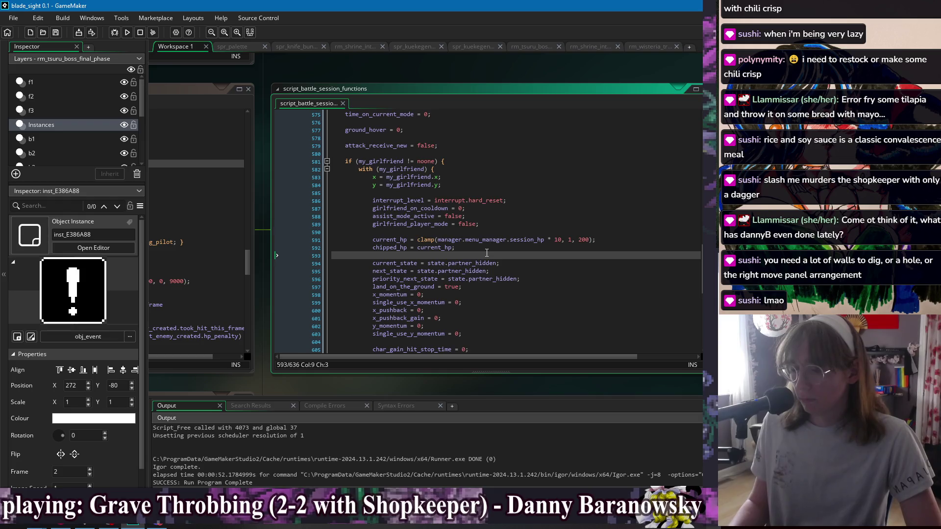
scroll(487, 253, up, 10)
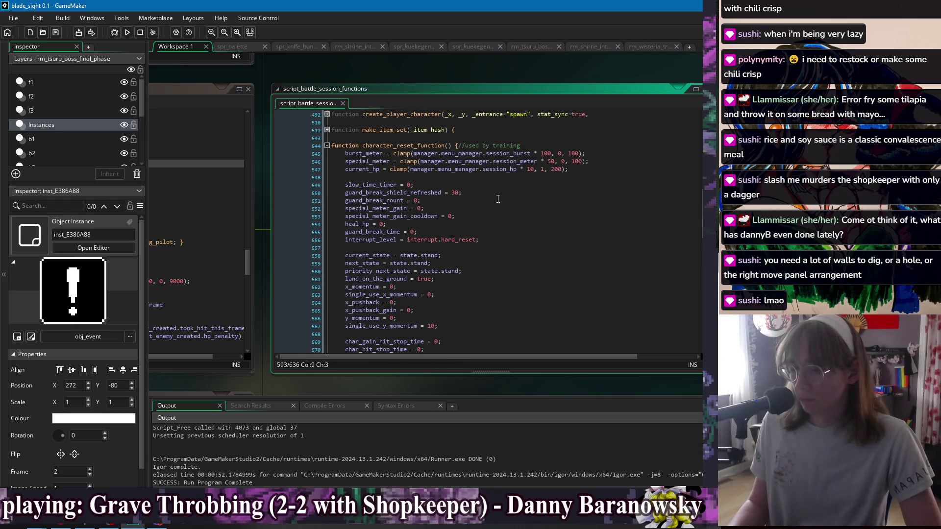
click(497, 200)
click(127, 32)
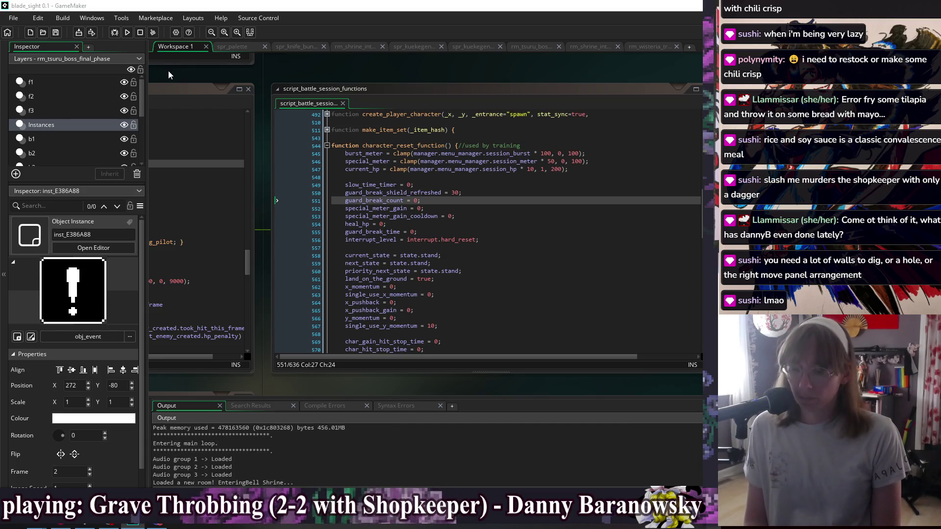
key(Right)
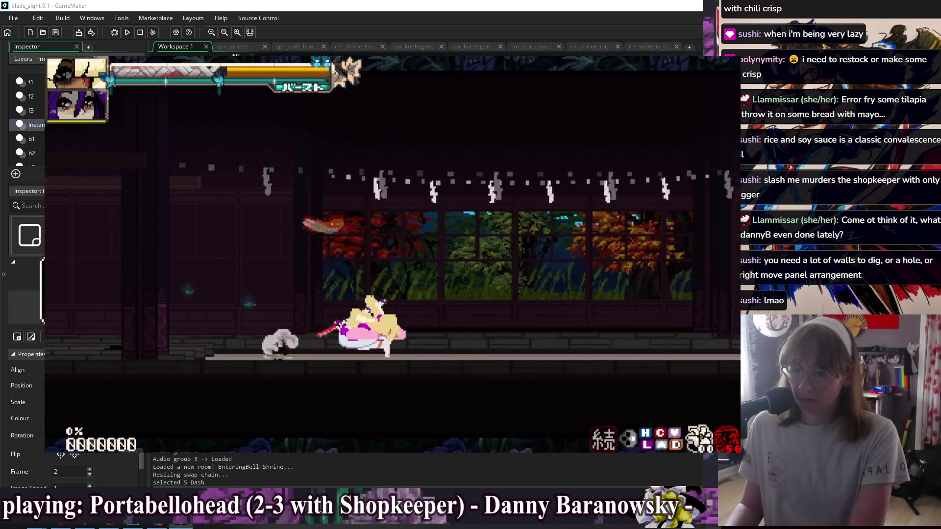
key(Up)
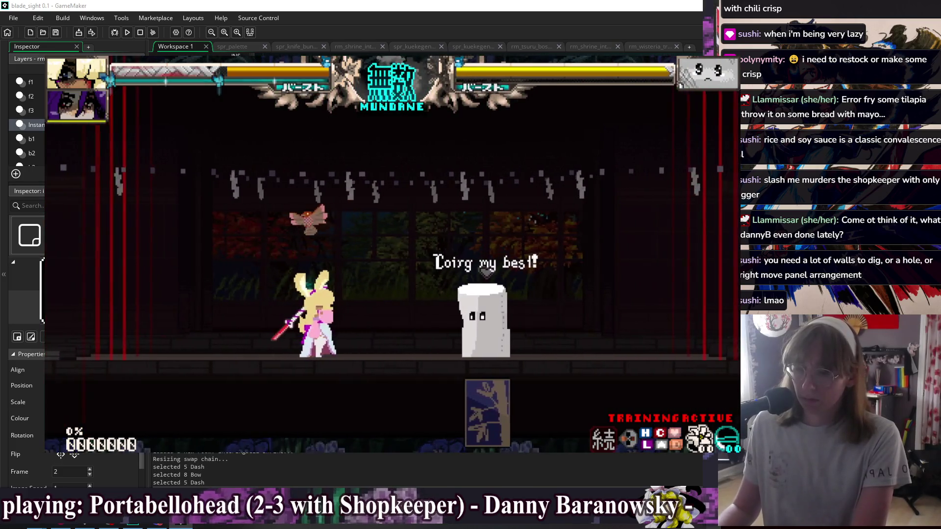
key(Escape)
key(Down)
key(Down)
key(Down)
key(Return)
key(Down)
key(Down)
key(Down)
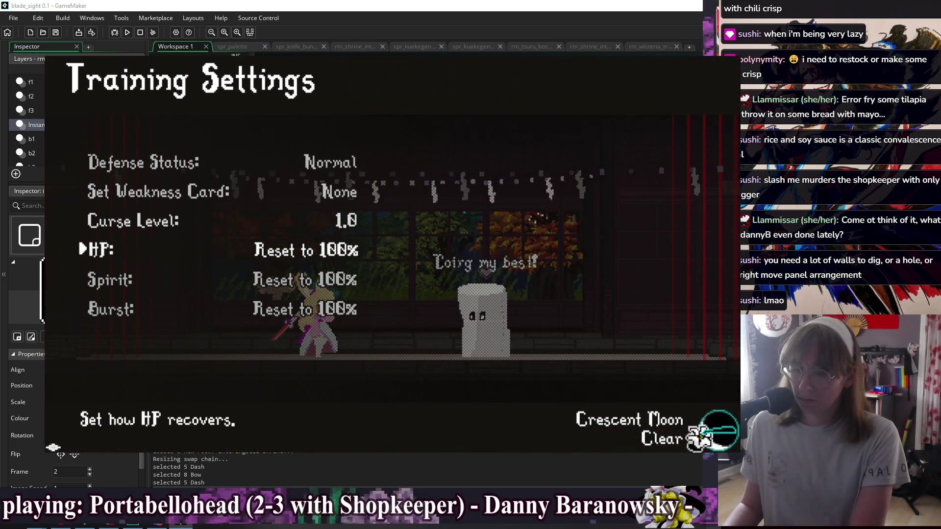
key(Escape)
key(Right)
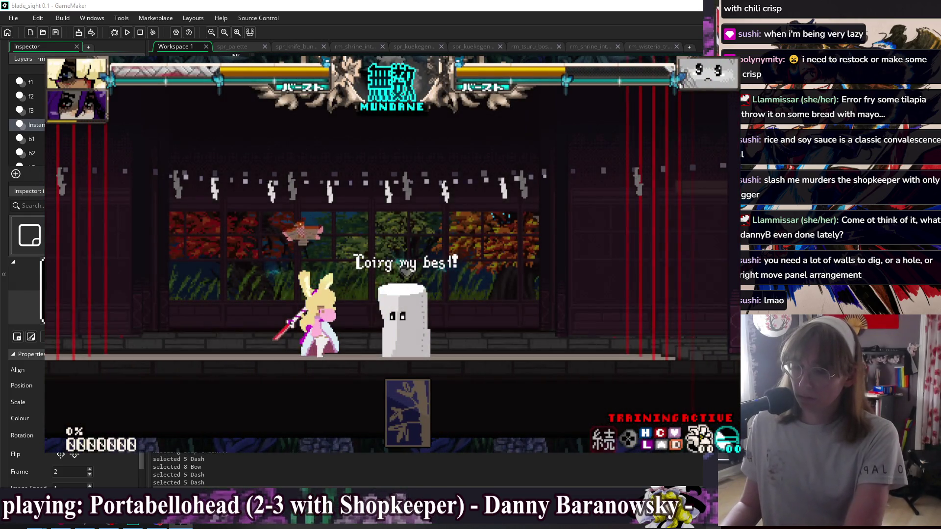
key(alt+F4)
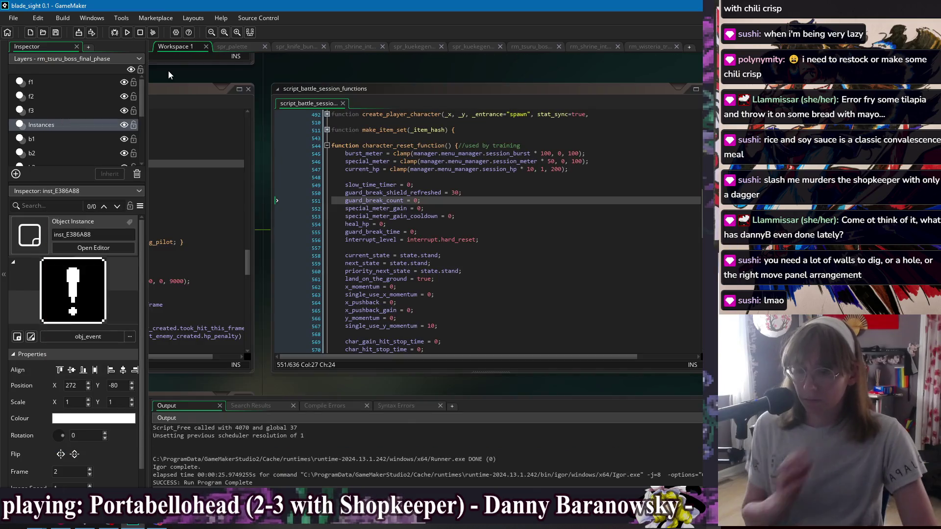
Change the HP multiplier on line 547 from 10 to 20 and test-run the game.
double_click(536, 170)
text(20)
click(546, 179)
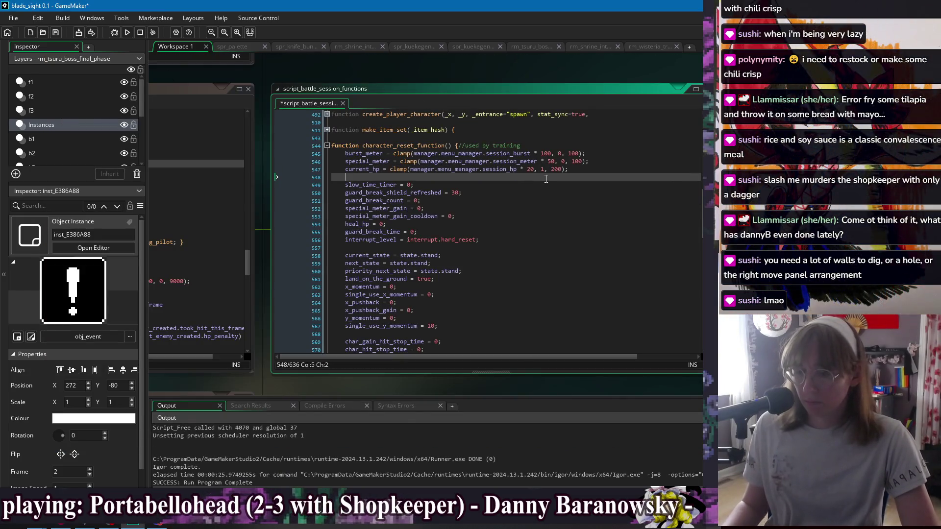
click(126, 32)
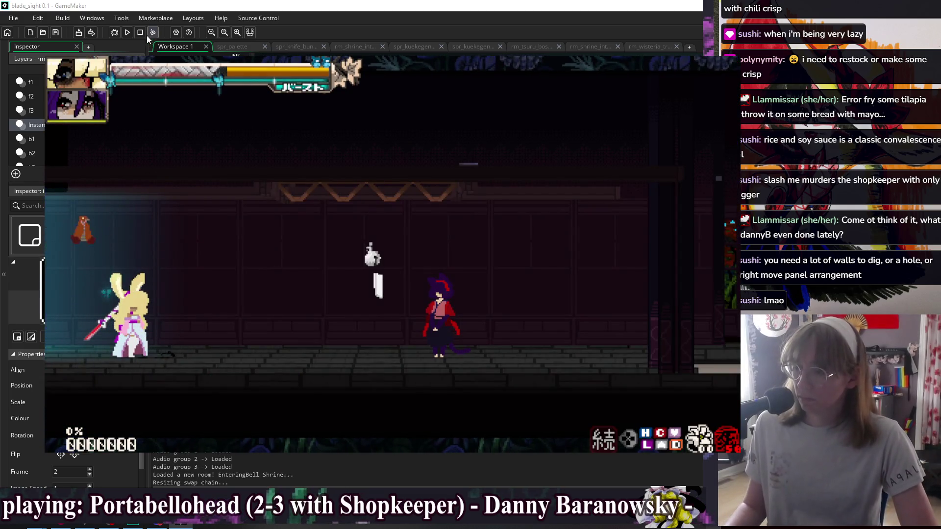
key(Escape)
Add a chipped_hp = current_hp line beneath the current_hp line.
click(576, 170)
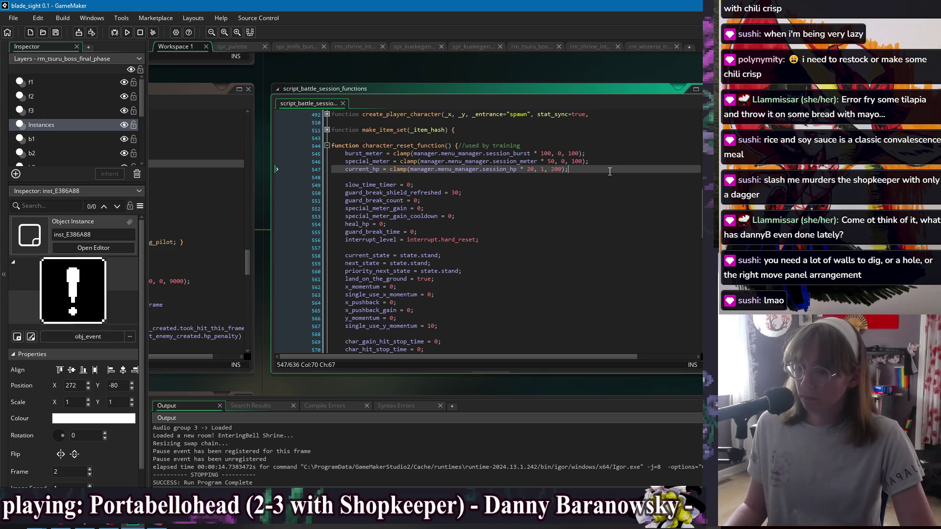
key(Return)
text(chipped_hp = current_hp;)
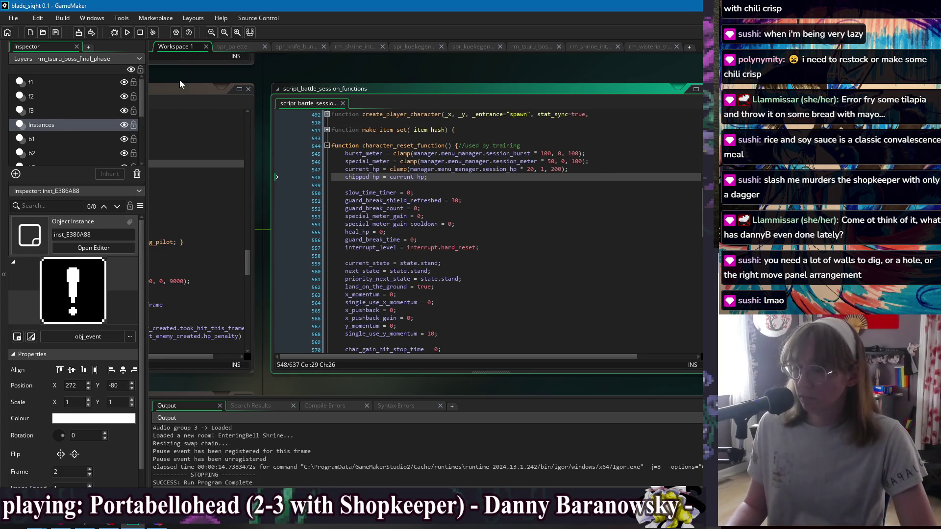
Stop the build and add bleed_out_hp = current_hp below the chipped_hp line.
click(126, 32)
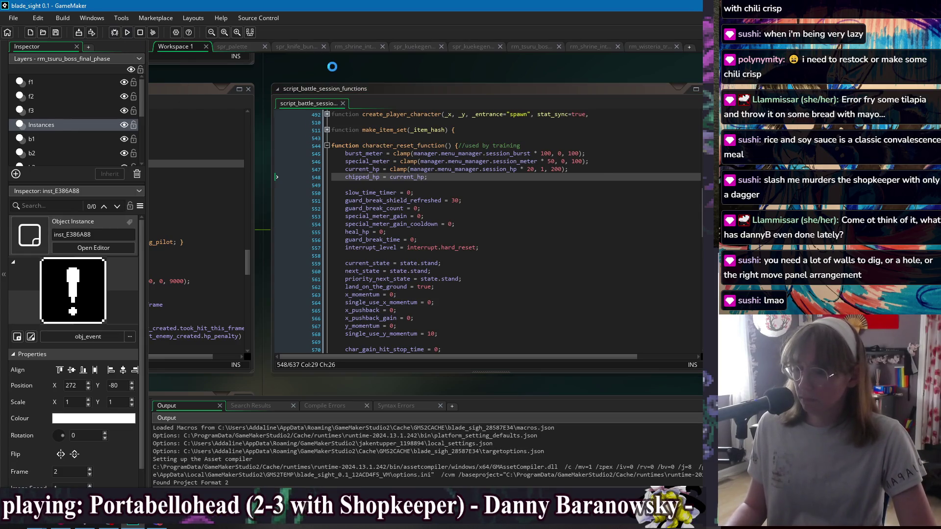
click(140, 33)
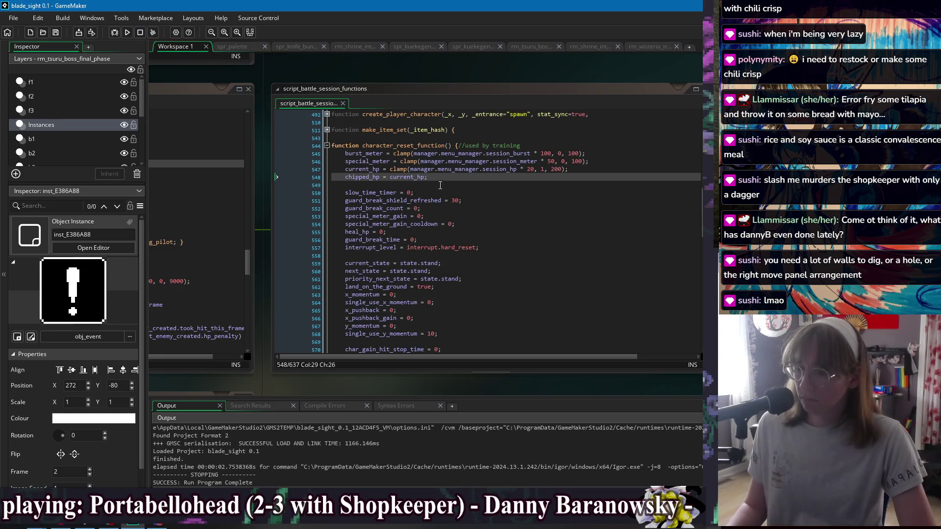
click(442, 177)
key(Return)
text(bleed_)
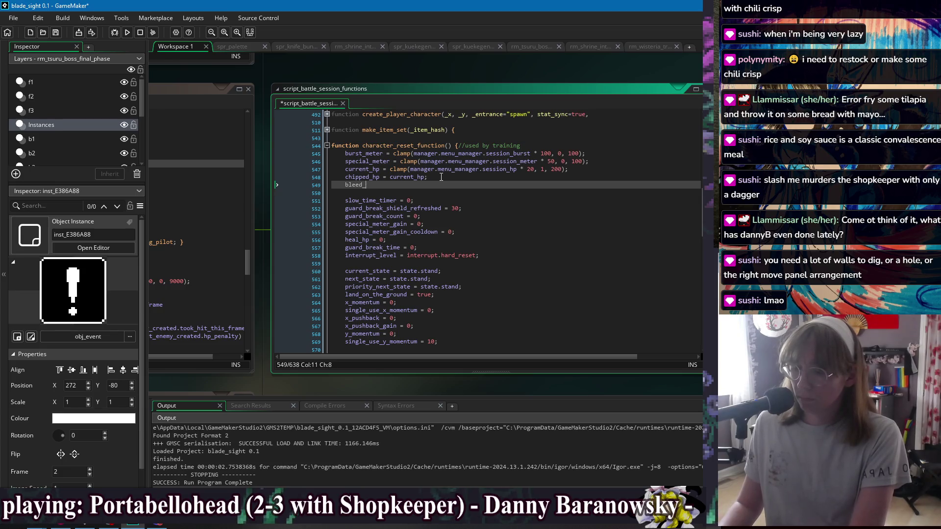
text(out_hp = )
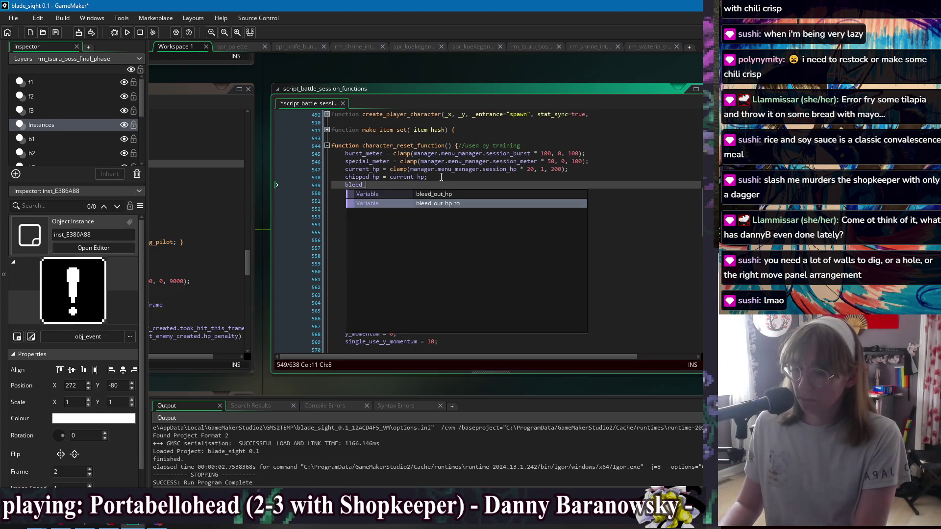
text(curr)
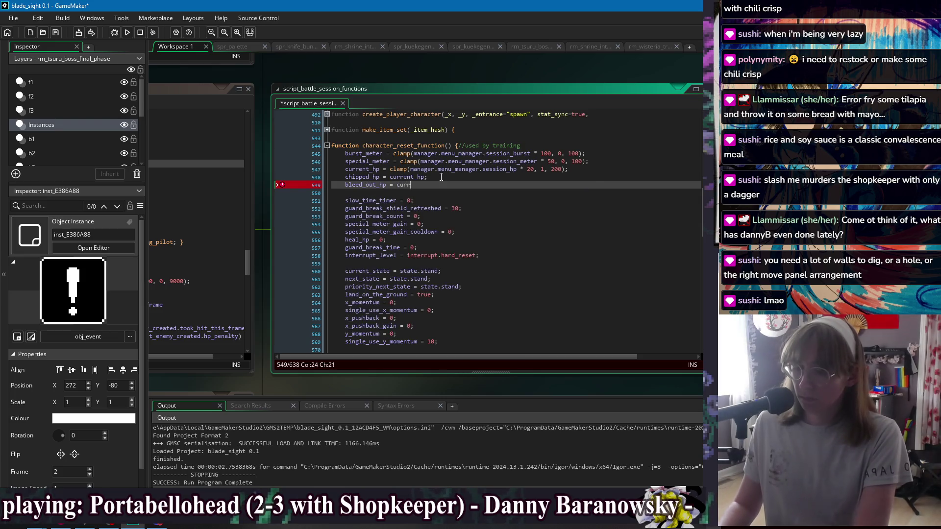
text(ent_hp)
key(Return)
text(bleed_)
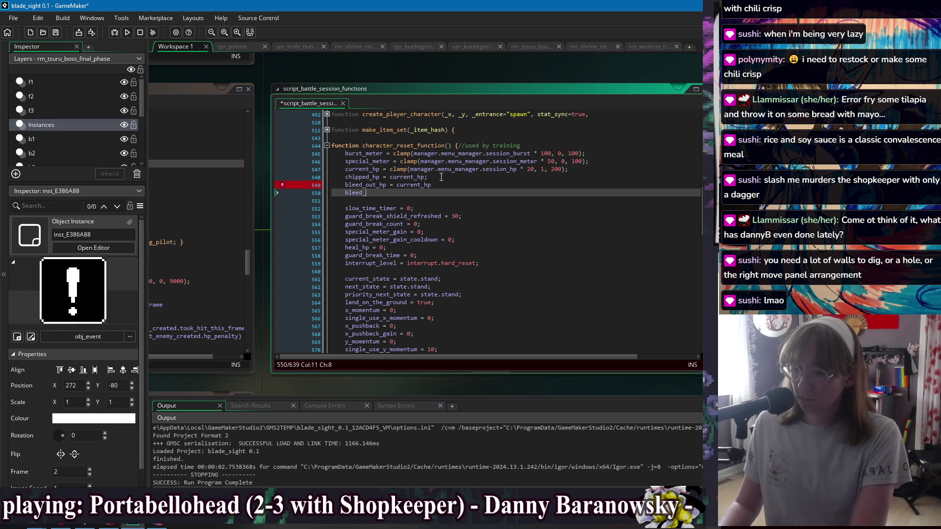
Add bleed_out_hp_to = current_hp via autocomplete, then save and rebuild with F5.
text(out_)
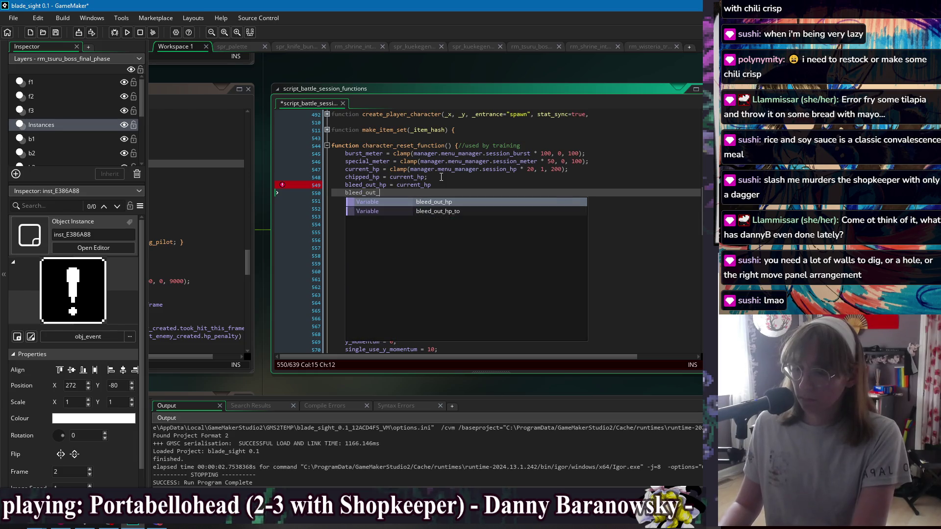
key(Down)
key(Return)
text(= current_hp)
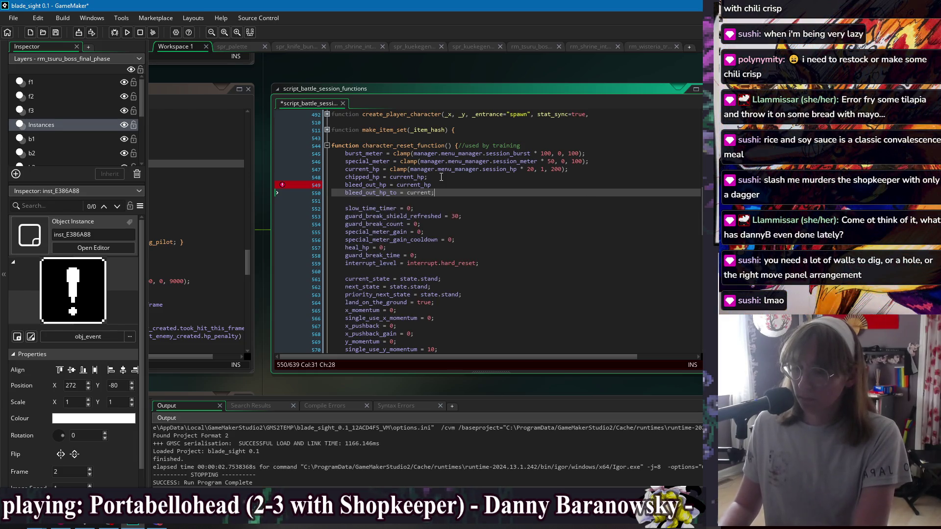
text(;)
key(Up)
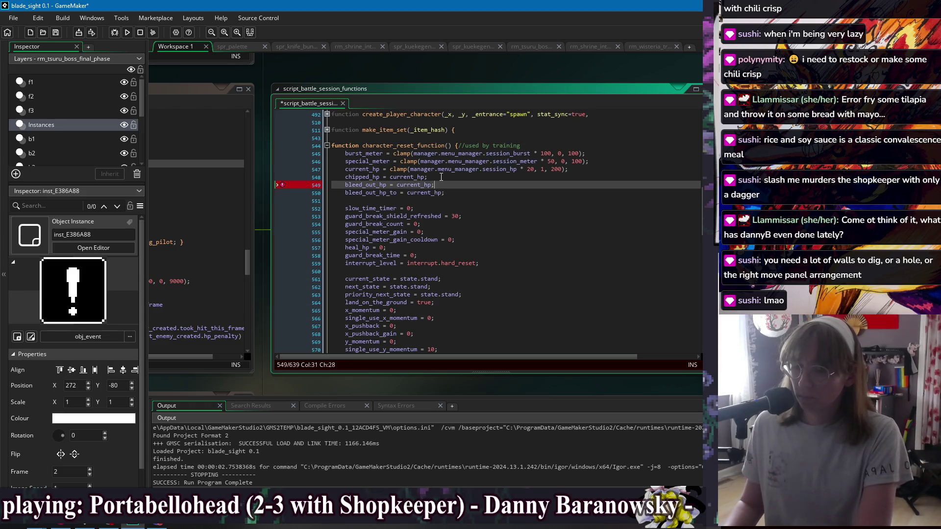
key(F5)
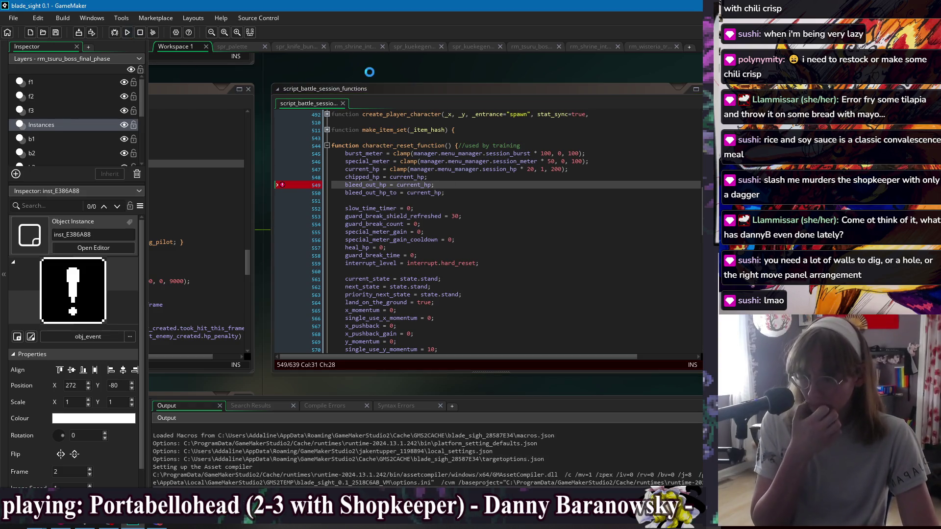
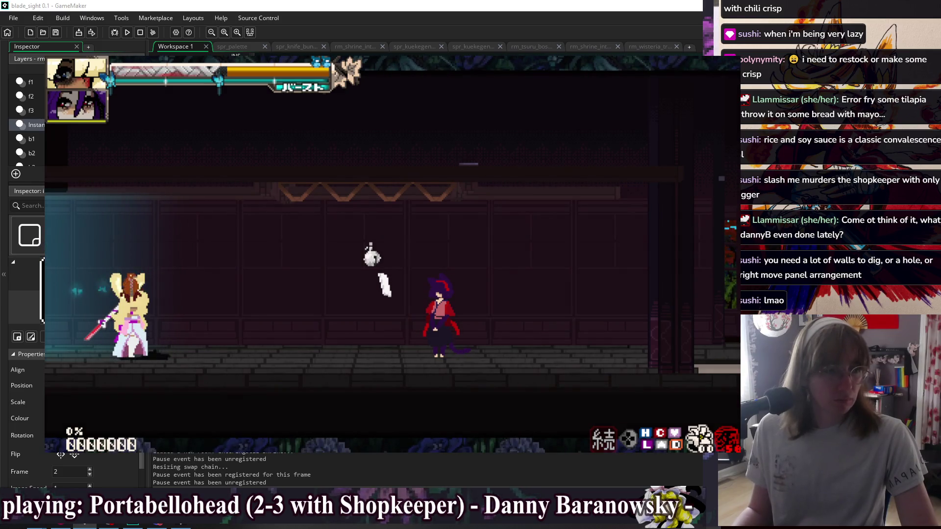
Dash in, then jump, double-jump, air-dash and finish with an aerial attack.
key(5)
key(space)
key(space)
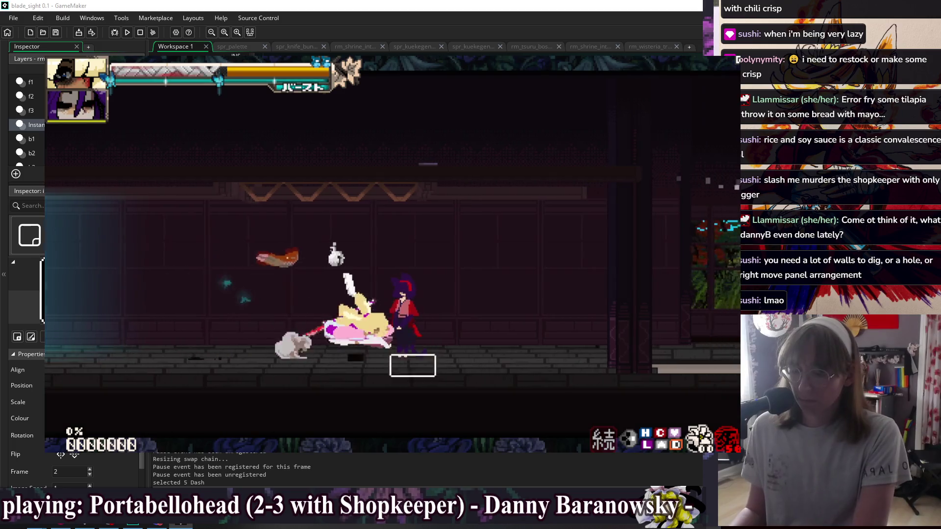
key(shift)
key(x)
key(x)
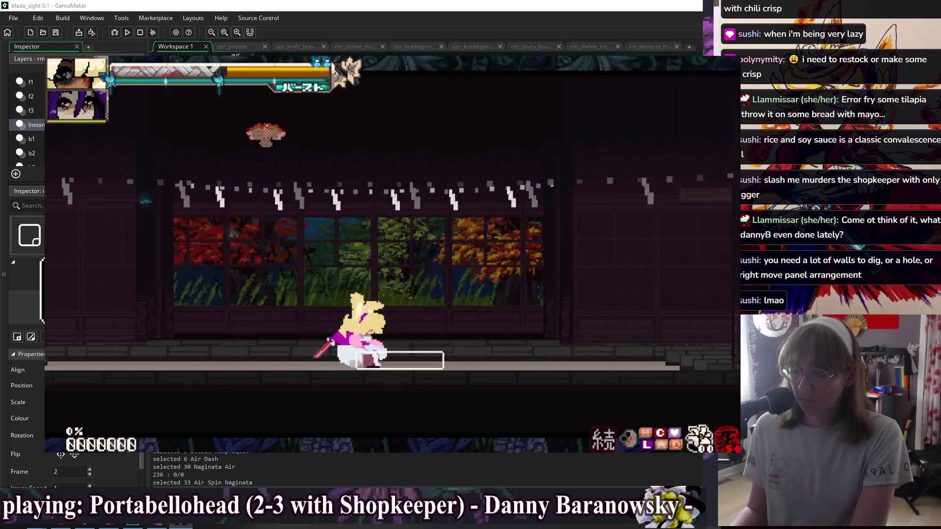
Change the training rival to the Sandbag dummy via Training Characters, then resume the fight.
key(Escape)
key(Down)
key(Return)
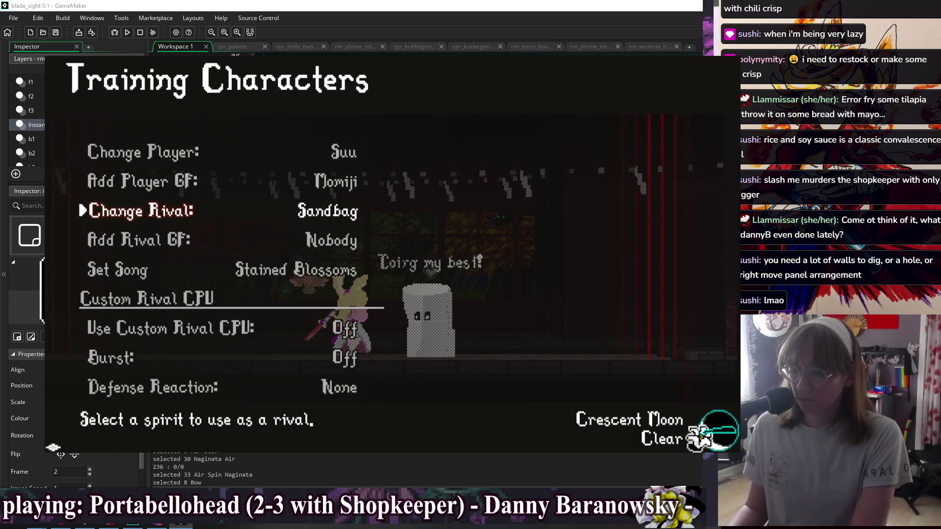
key(Escape)
key(Down)
key(Return)
key(Down)
key(Down)
key(Escape)
key(Escape)
Combo the Sandbag with an attack, jump attack and aerial naginata, then pause to Training Settings.
key(x)
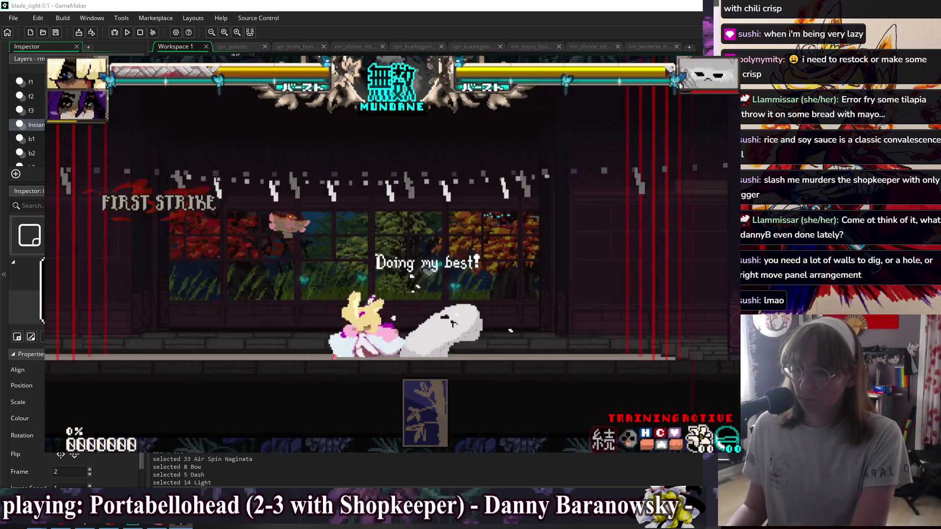
key(z)
key(x)
key(x)
key(Escape)
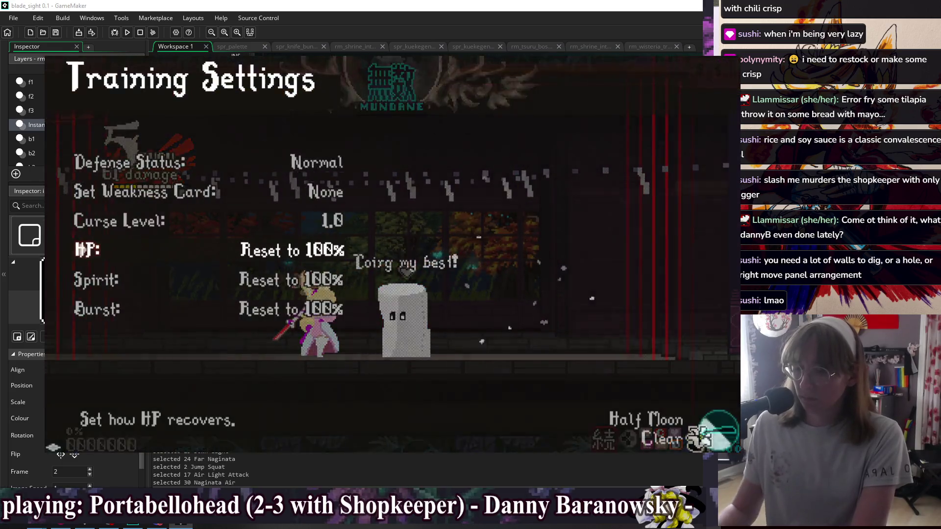
Resume and hit the dummy with naginata thrusts, snake slash, a dash back and light attacks.
key(Escape)
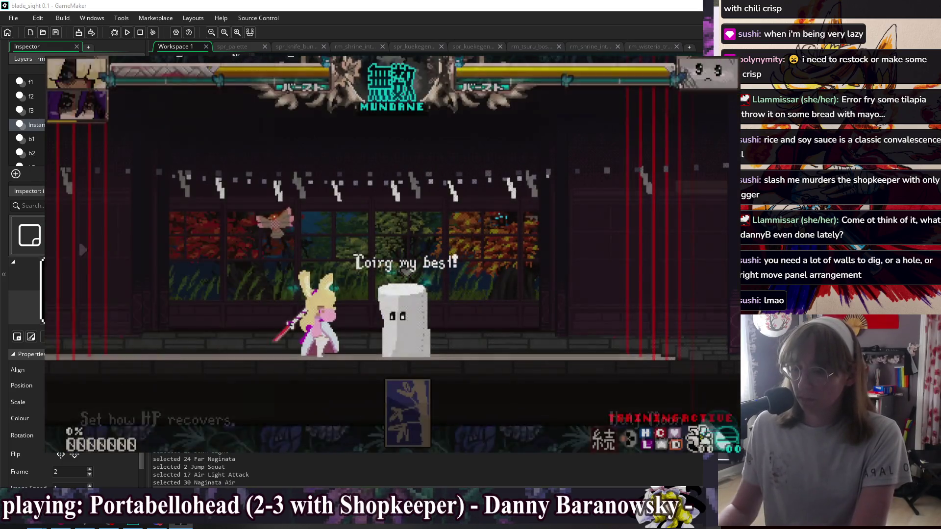
key(Right)
key(x)
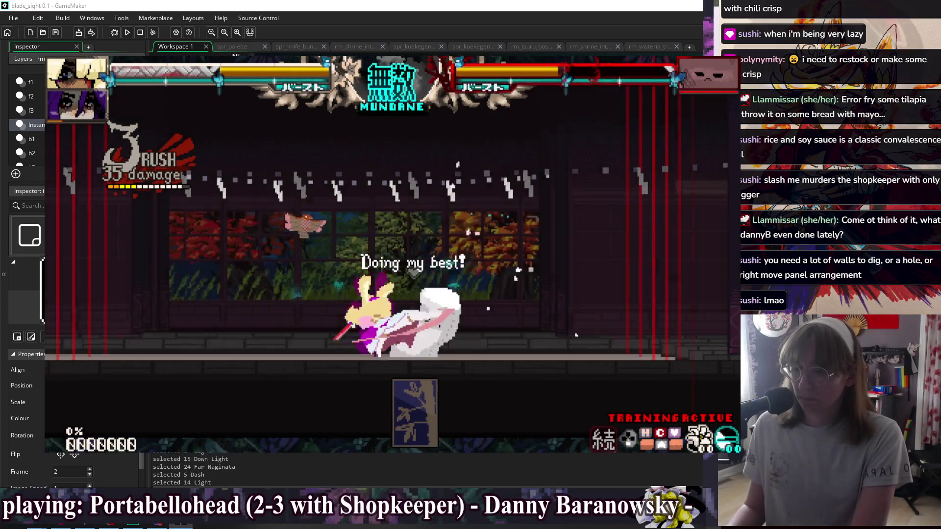
key(Down)
key(Right)
key(x)
key(shift)
key(Left)
key(Left)
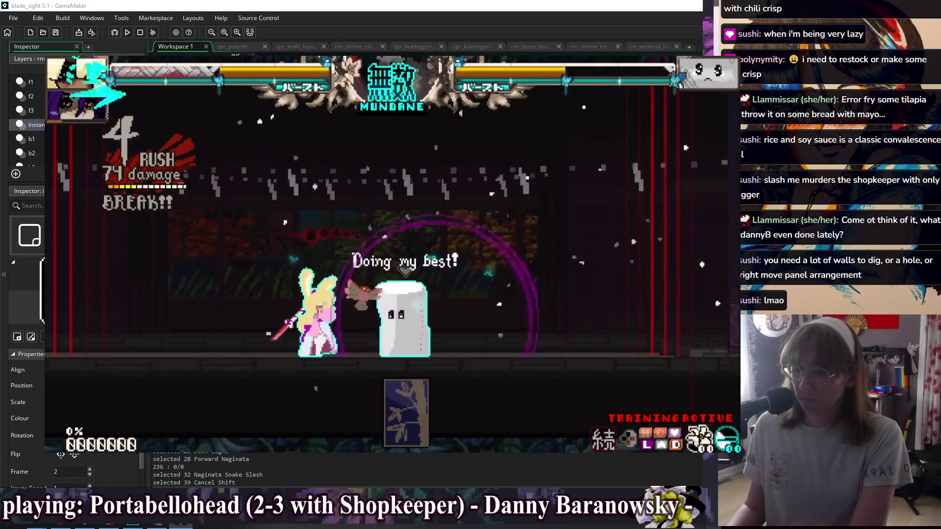
key(x)
key(Down)
key(x)
Lower the HP reset value in Training Settings and return to the fight.
key(Escape)
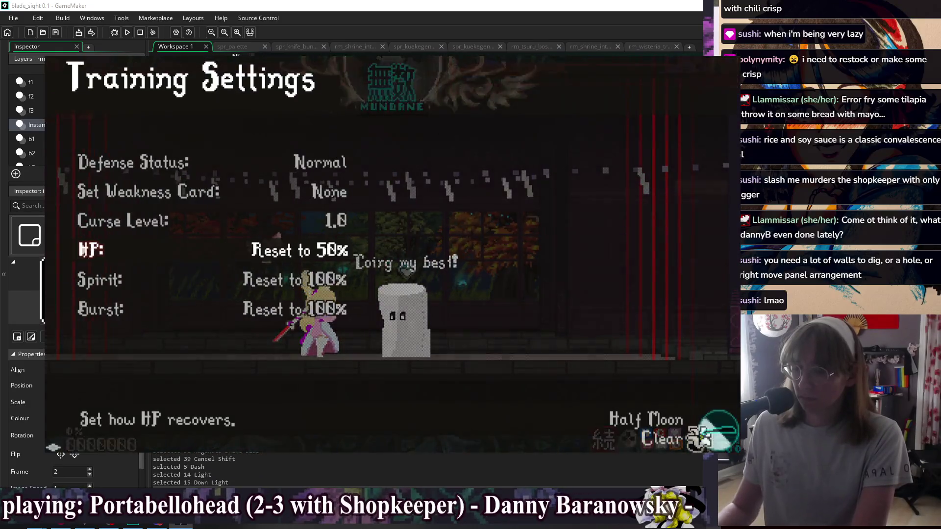
key(Left)
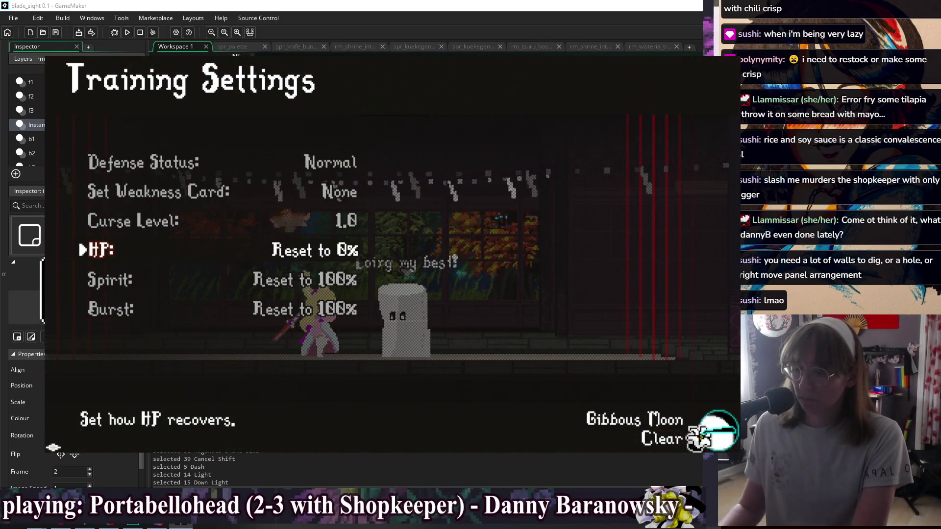
key(Escape)
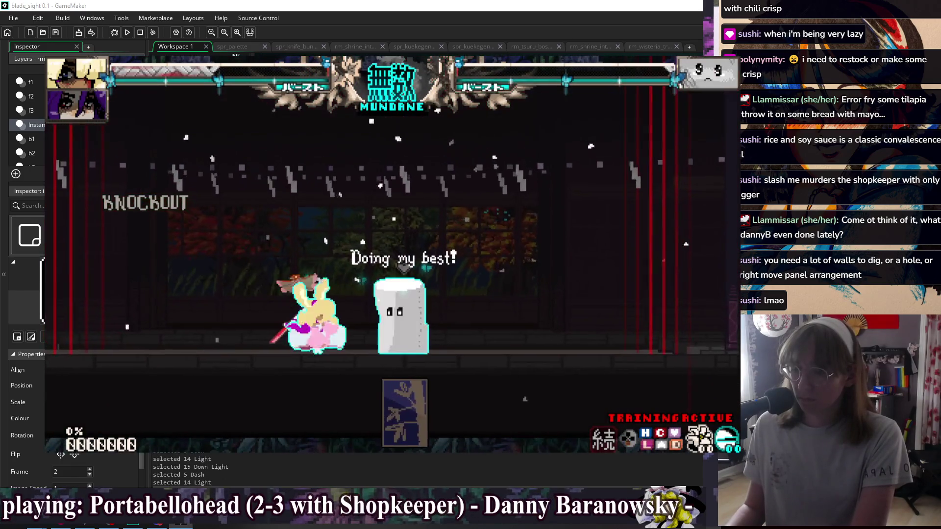
Practise aerial light attacks, naginata thrusts, a downward air strike and a forward naginata slash.
key(j)
key(k)
key(Right)
key(Right)
key(k)
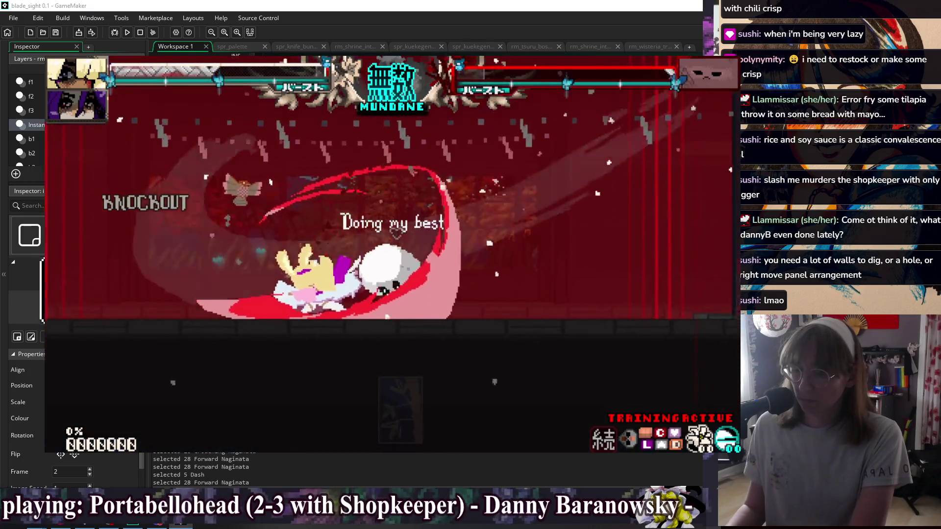
key(Up)
key(j)
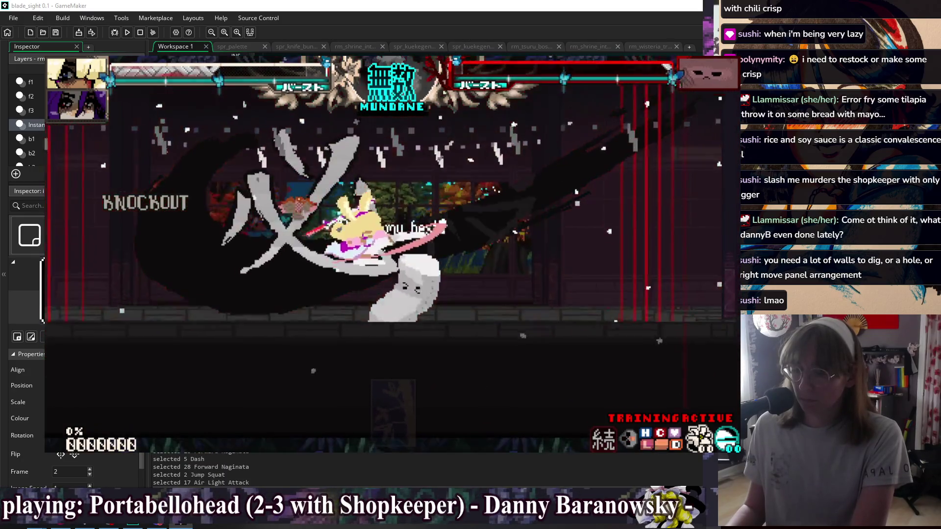
key(Up)
key(Up)
key(Up)
key(Down+j)
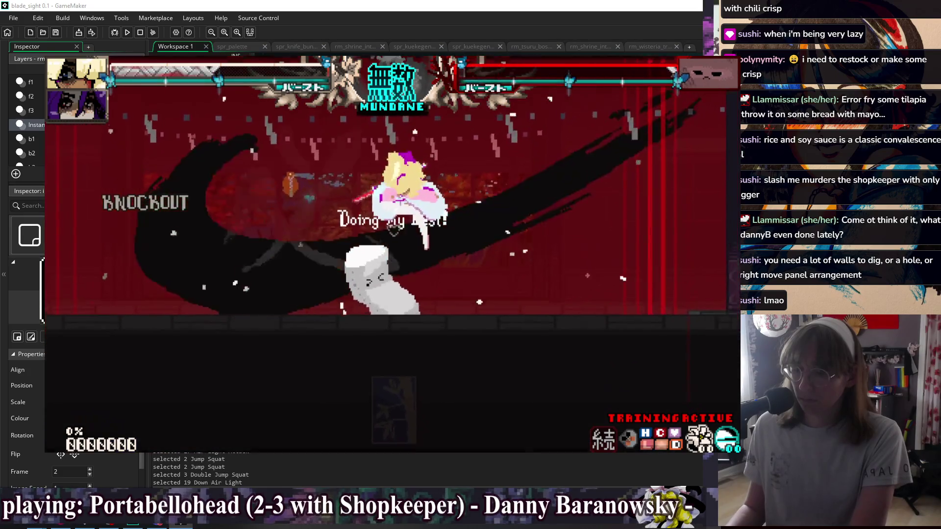
key(k)
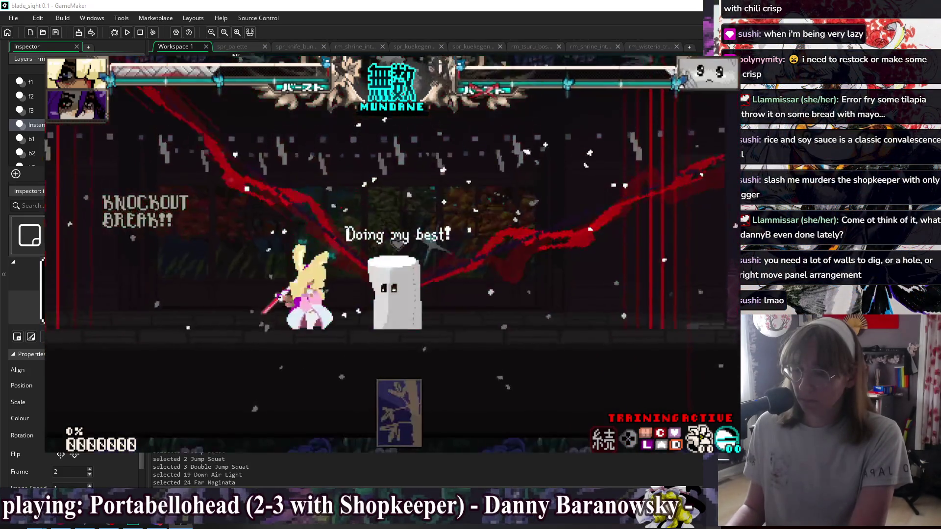
key(Right+k)
Lower the Spirit reset value and set Burst to recover automatically in Training Settings.
key(Escape)
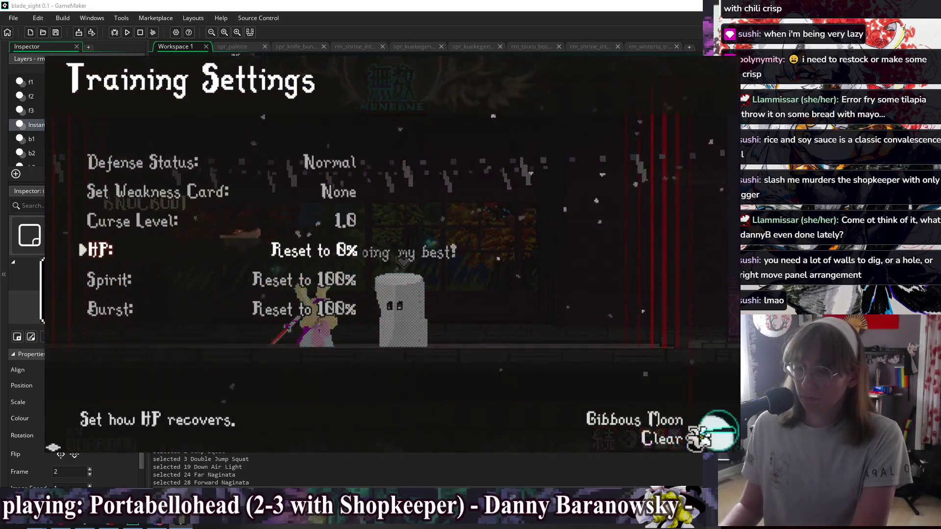
key(Down)
key(Left)
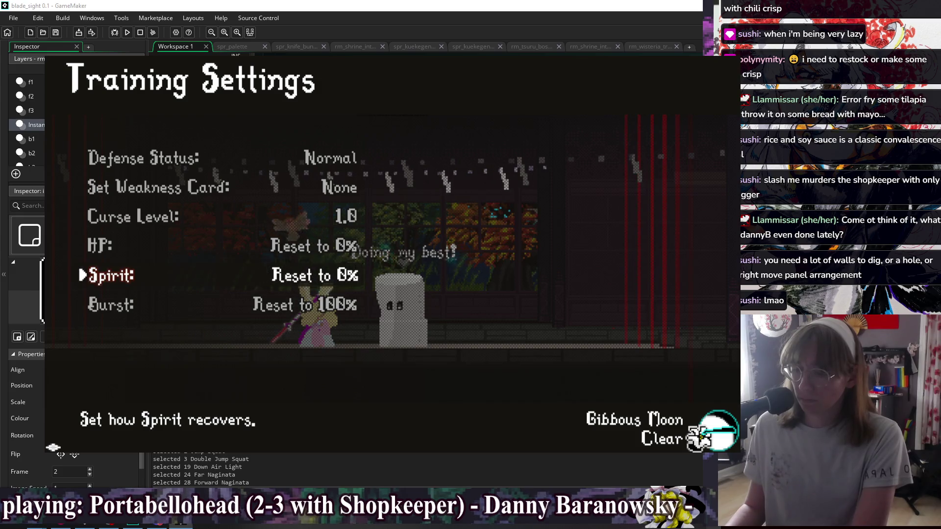
key(Down)
key(Right)
key(Right)
key(Right)
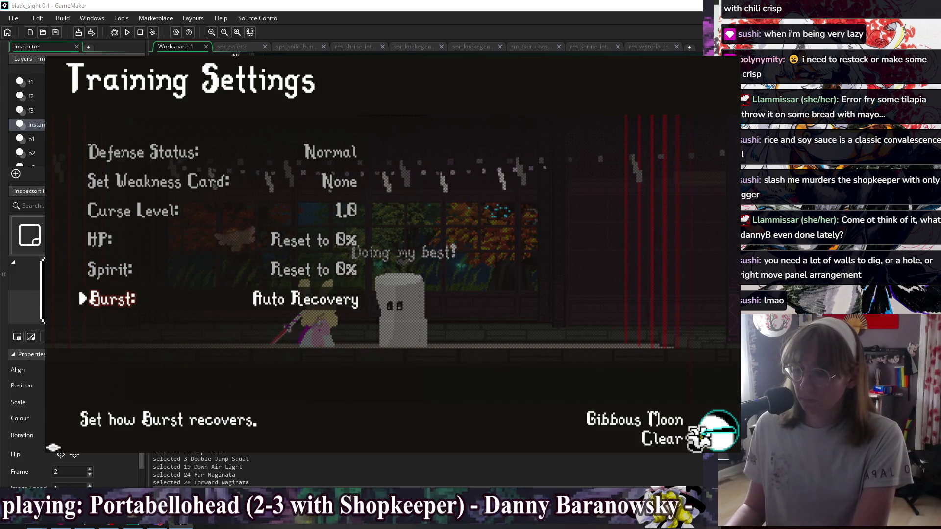
key(Escape)
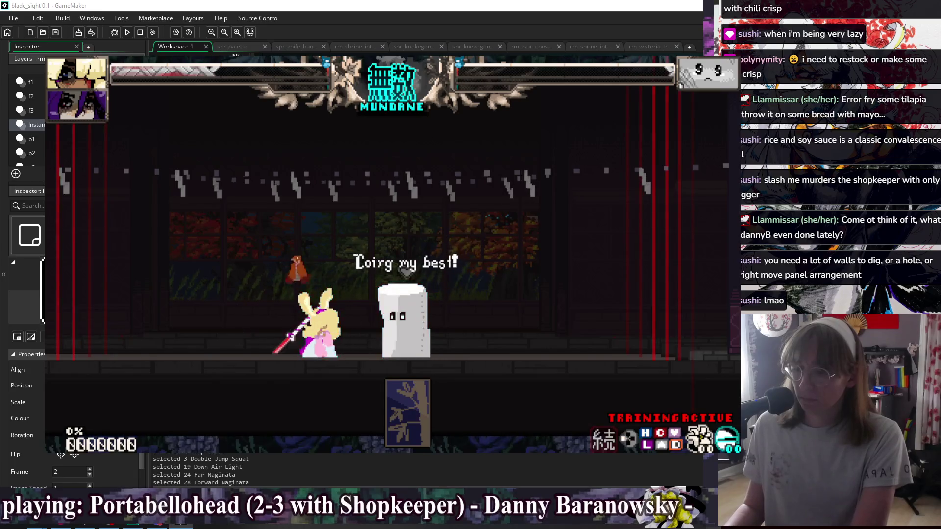
Jump-attack the dummy and dash in again after the knockout and round reset.
key(Up)
key(z)
key(Right)
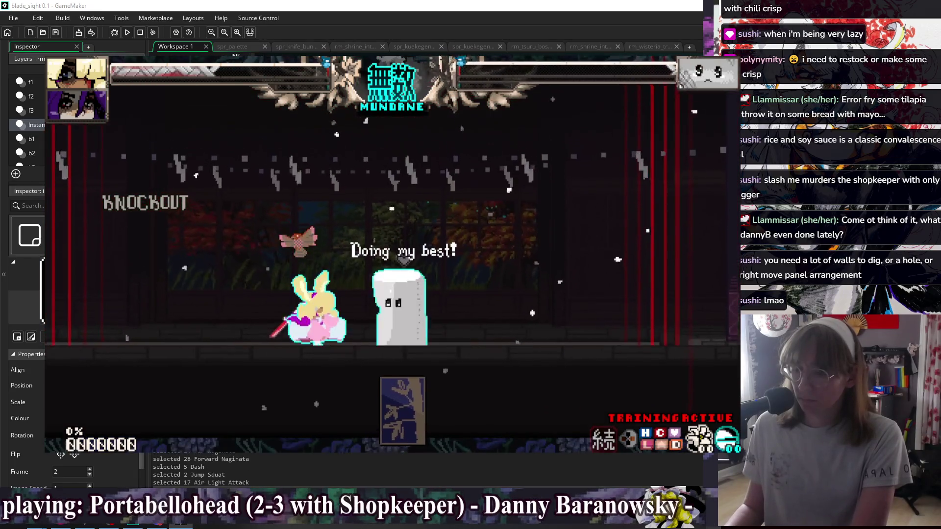
key(Right)
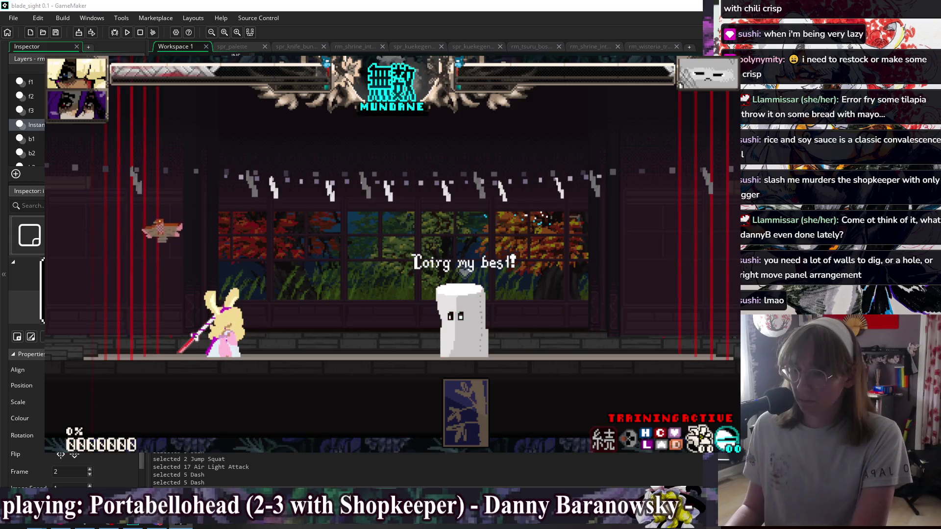
Set the dummy's HP to reset to 80% and resume the fight.
key(Escape)
key(Escape)
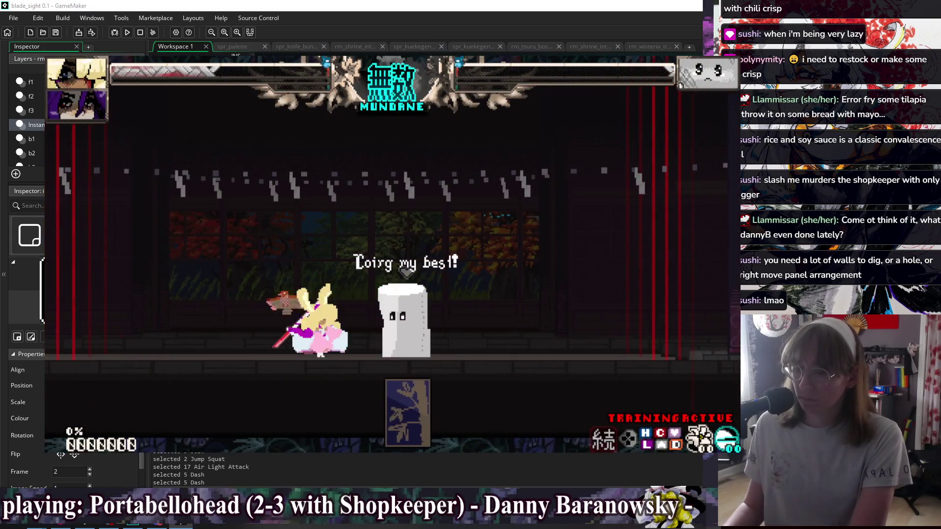
key(Escape)
key(Up)
key(Up)
key(Right)
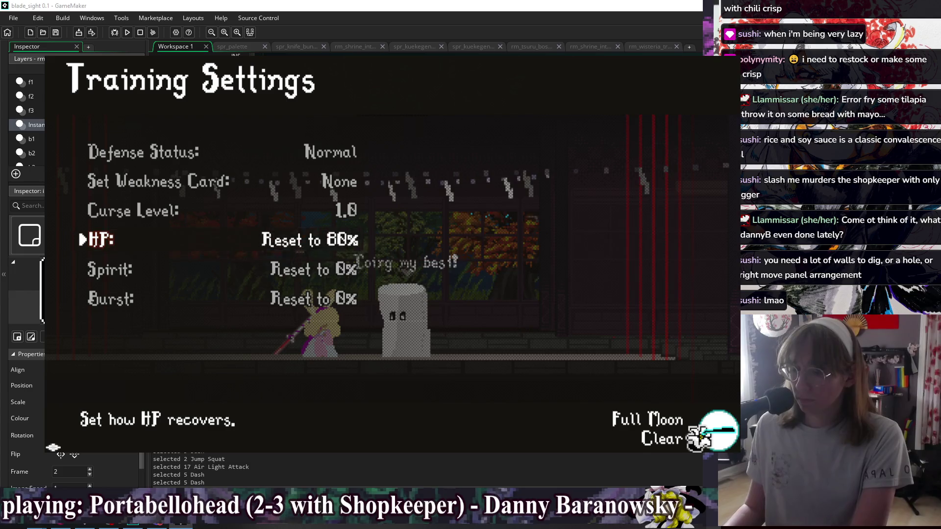
key(Escape)
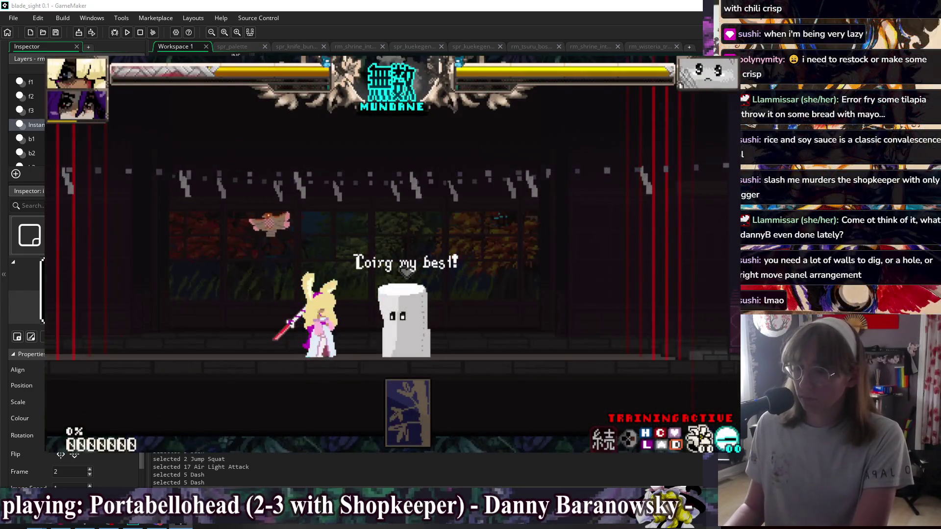
Land a 5-hit naginata string with air attacks and a snake slash finisher on the dummy.
key(Left)
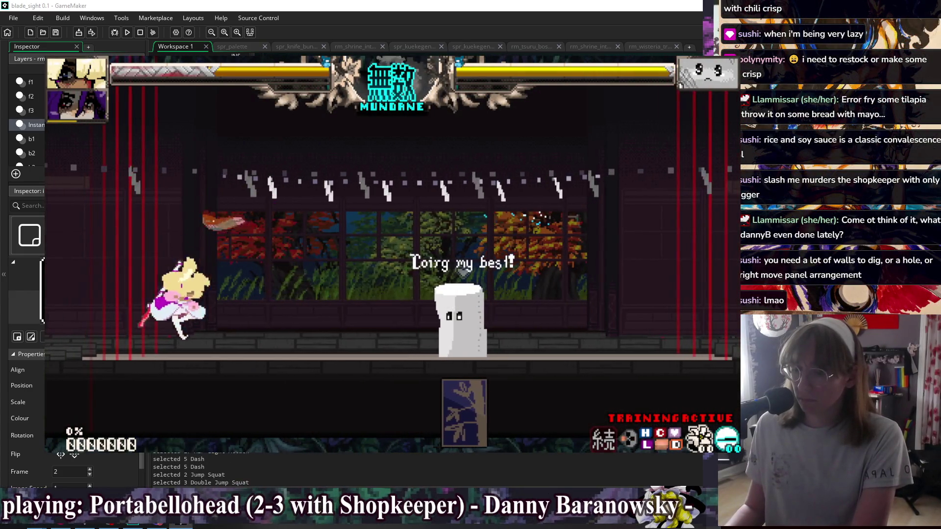
key(Right)
key(Up)
key(j)
key(j)
key(j)
key(j)
key(j)
key(j)
key(Right)
key(j)
key(Down)
key(Right)
key(j)
key(Up)
key(j)
key(j)
key(Right)
Break the dummy and chain jumping air light attacks into a 10-hit, 96-damage combo.
key(j)
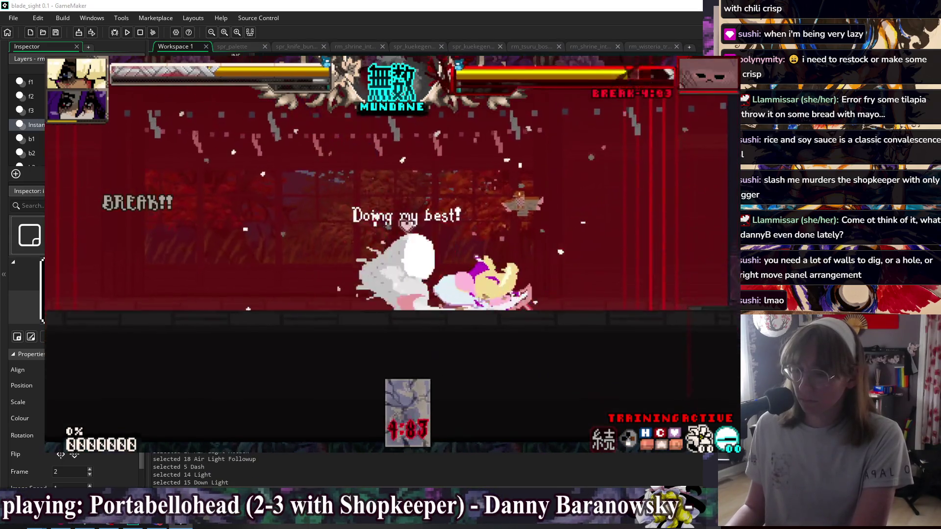
key(Up)
key(j)
key(j)
key(Up)
key(j)
key(j)
key(Right)
key(j)
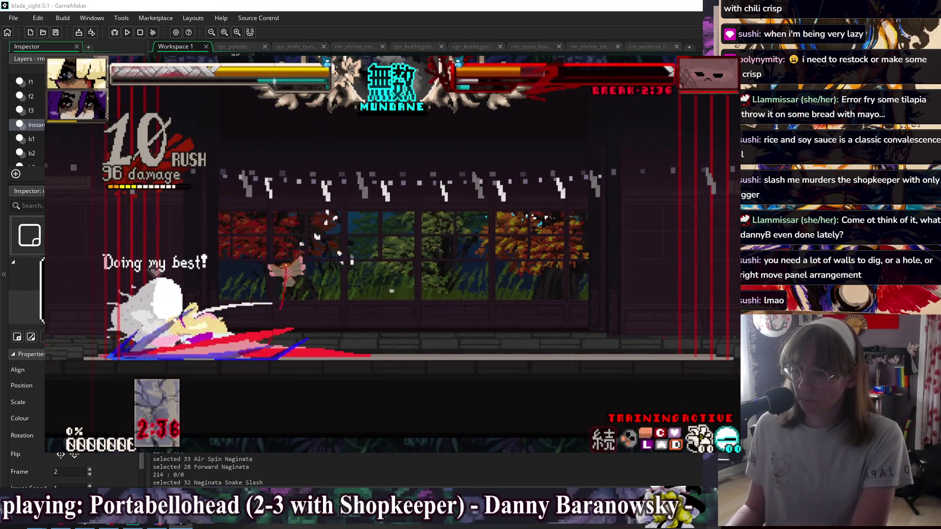
key(Up)
key(j)
key(j)
key(j)
key(Up)
key(j)
key(j)
key(Up)
key(j)
key(j)
key(j)
Finish the 11-hit air combo, then set HP to auto recover in training settings.
key(Down)
key(Right)
key(j)
key(Escape)
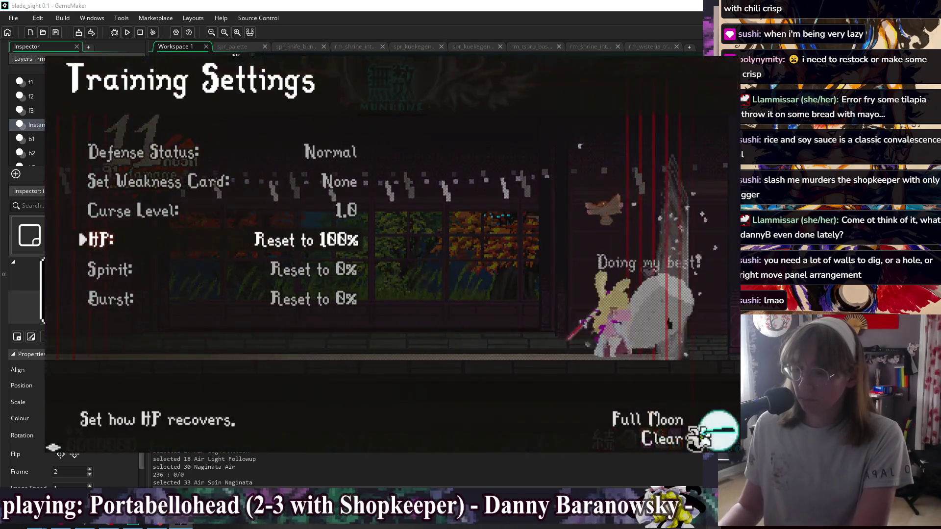
key(Right)
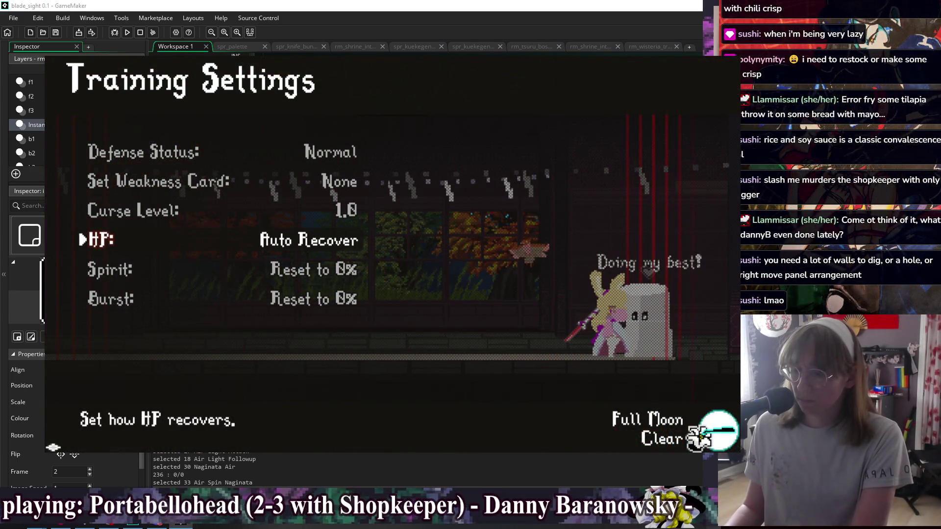
key(Down)
key(Down)
key(Up)
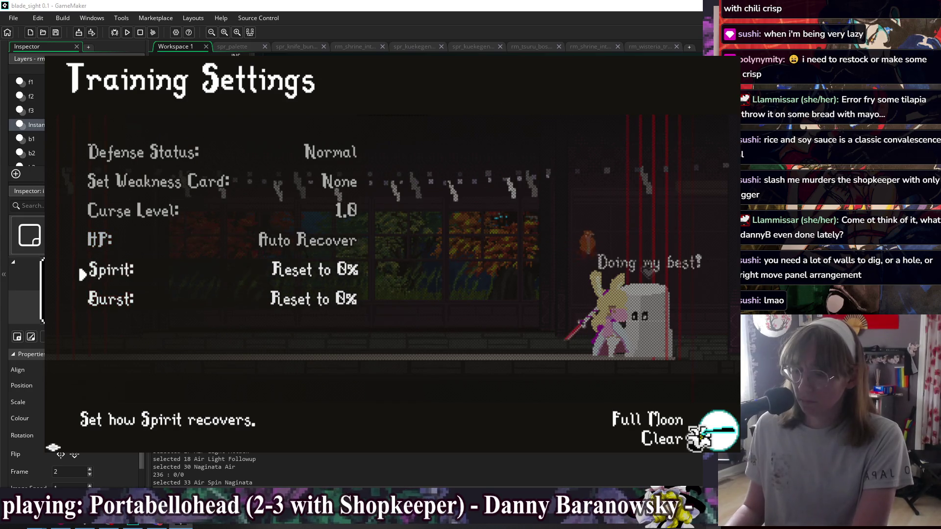
key(Escape)
Launch the shopkeeper and chase with air attacks and an air spin naginata for 8 hits.
key(Right)
key(j)
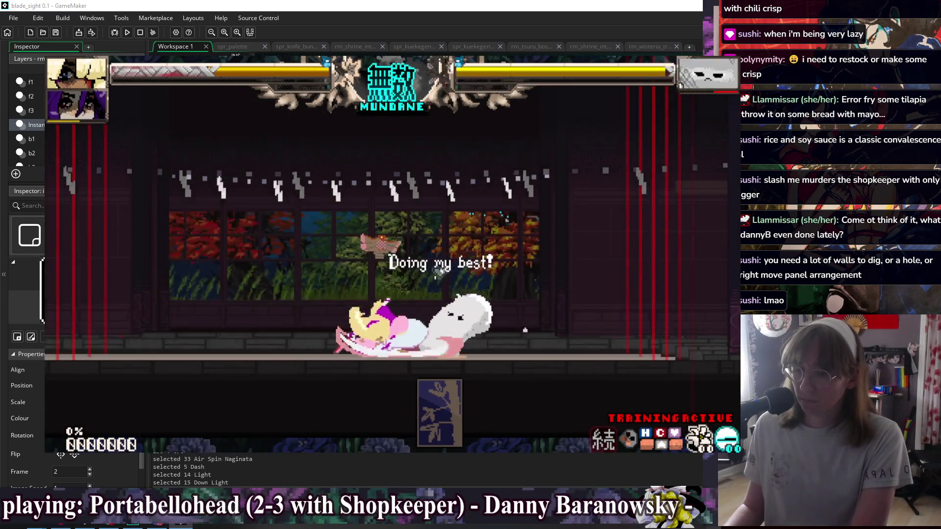
key(Up)
key(j)
key(j)
key(Down)
key(Right)
key(j)
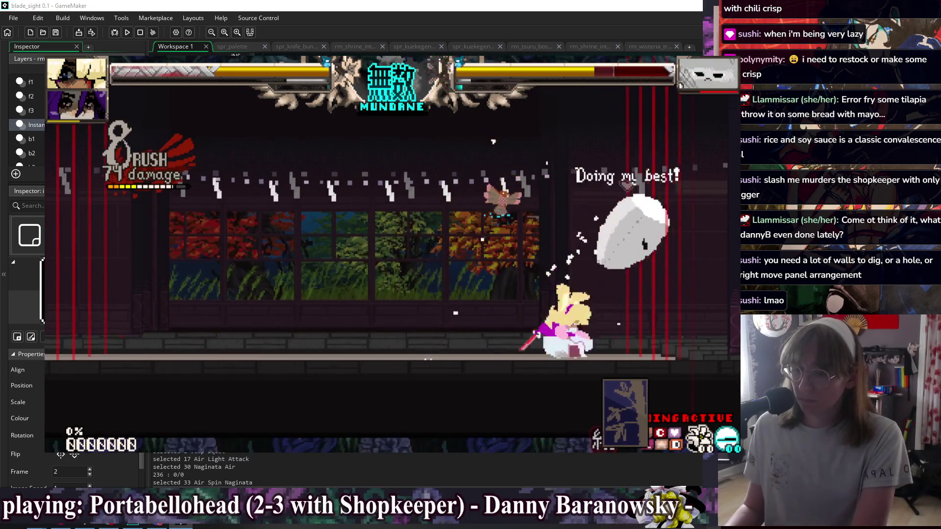
Start a new combo from a down light and far naginata, reaching 11 hits in the air.
key(Down)
key(j)
key(Right)
key(j)
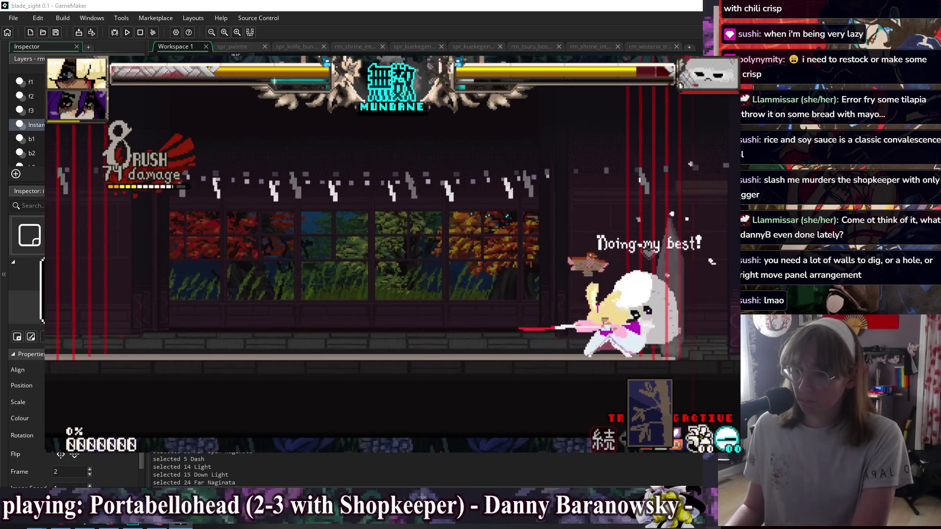
key(Up)
key(j)
key(j)
key(Right)
key(j)
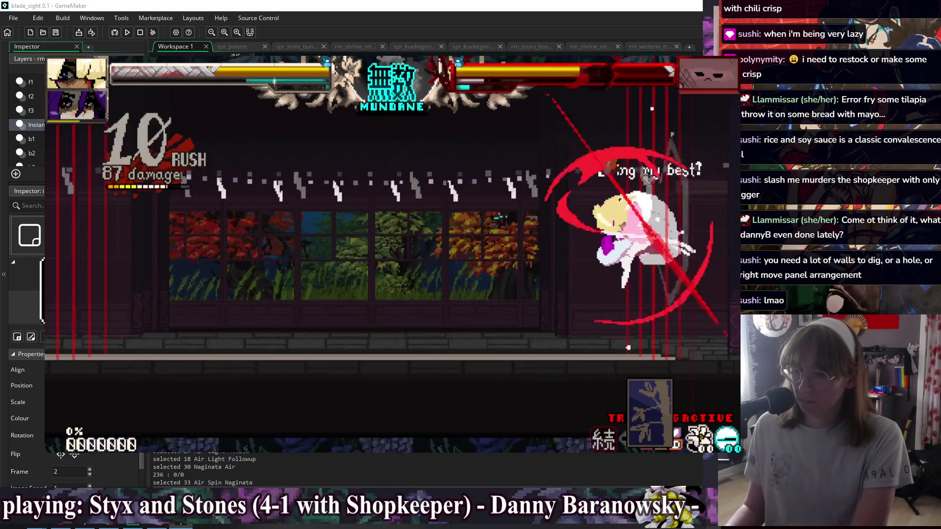
key(Down)
key(Right)
key(j)
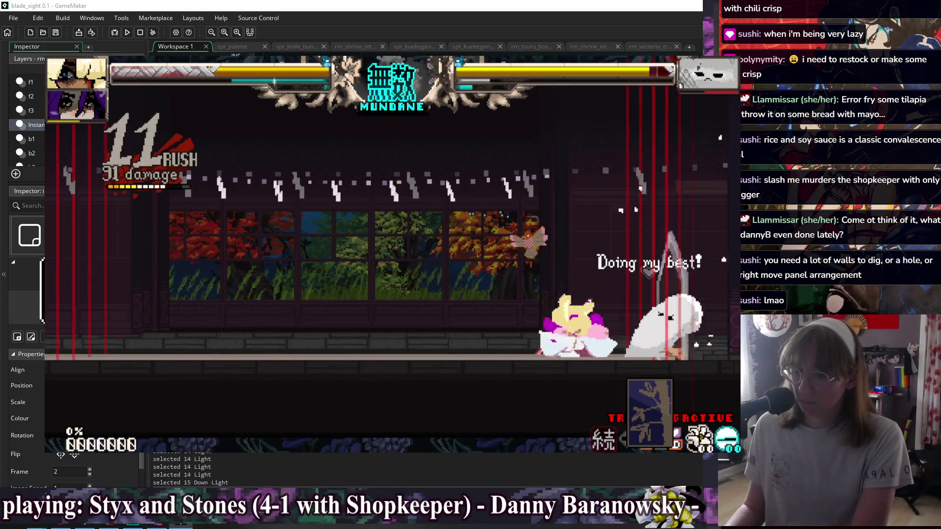
Dash in with light attacks, a far naginata and the naginata snake slash.
key(Left)
key(Left)
key(j)
key(j)
key(Right)
key(j)
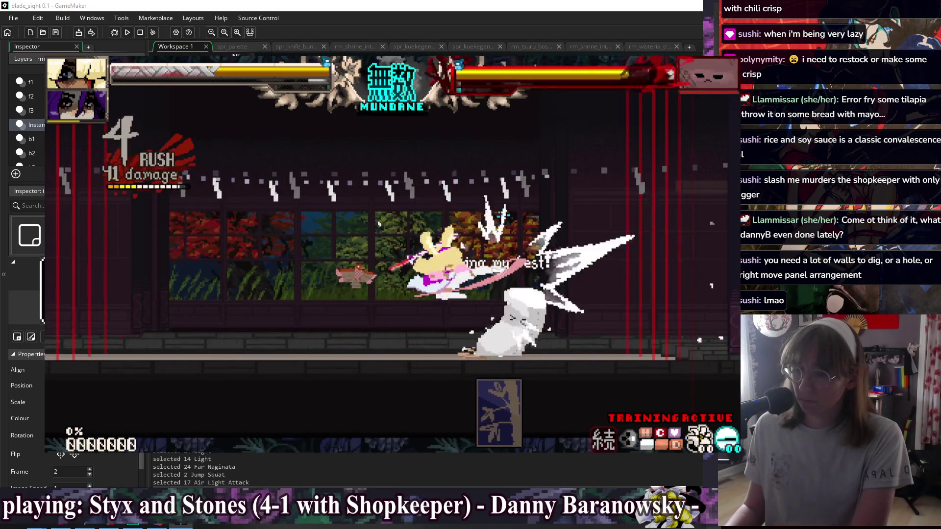
key(Down)
key(Right)
key(j)
Break the dummy's guard and extend to 10 hits and 123 damage with an air spin naginata.
key(j)
key(Down)
key(j)
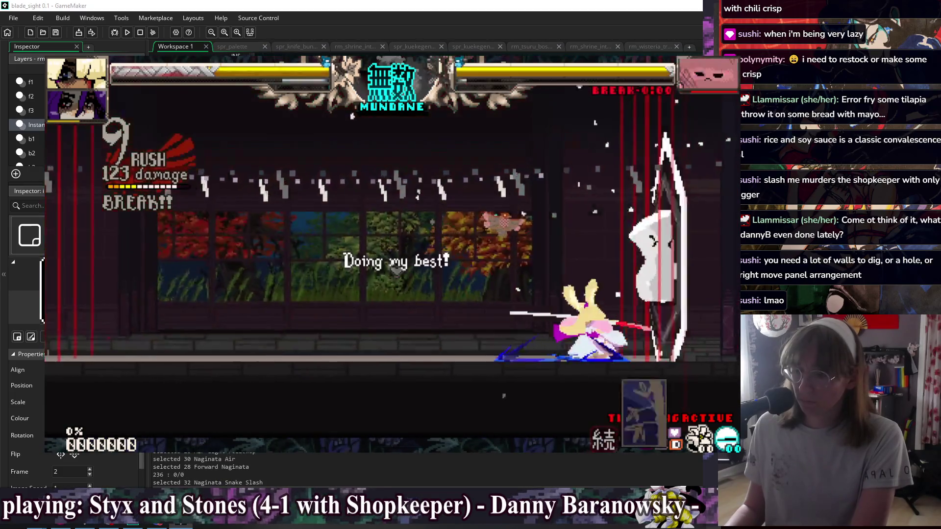
key(Right)
key(j)
key(Up)
key(j)
key(j)
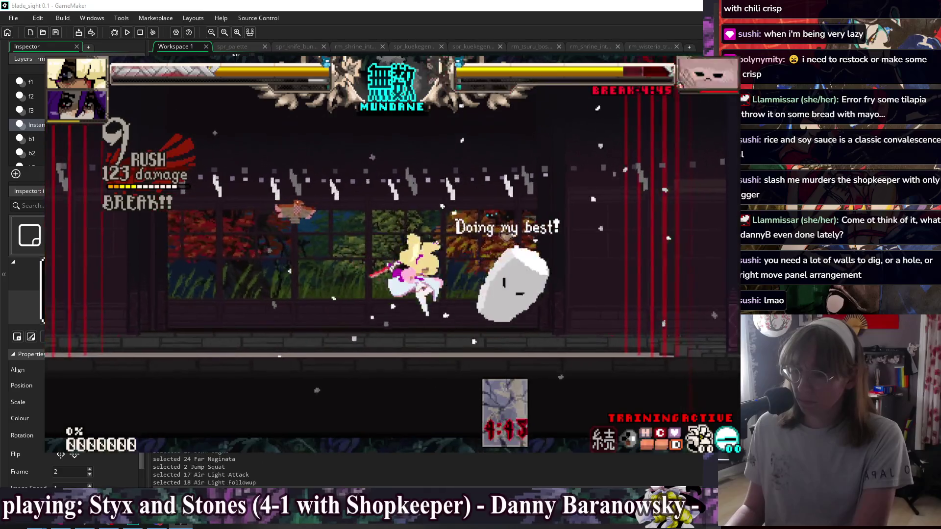
key(j)
key(Right)
key(j)
key(Down)
key(Right)
key(j)
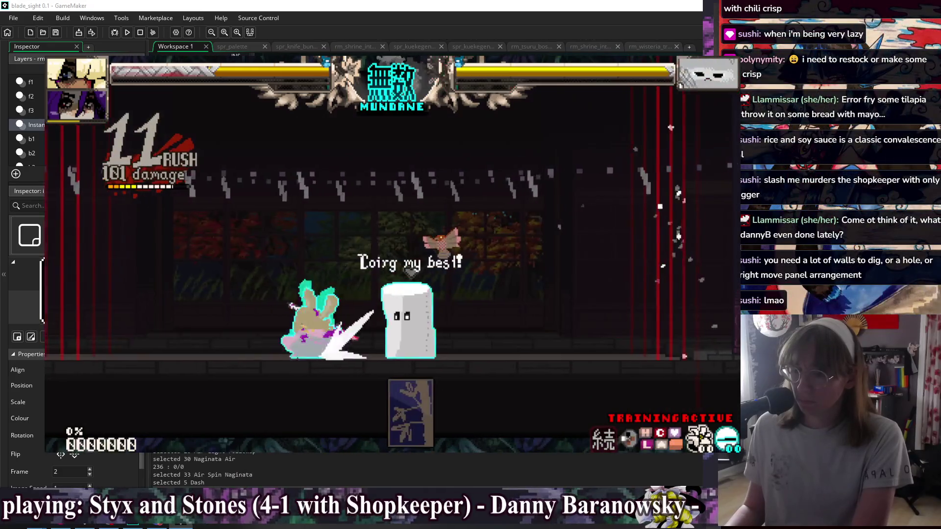
Throw a forward light and far naginata, then jump and chain aerial light attacks.
key(j)
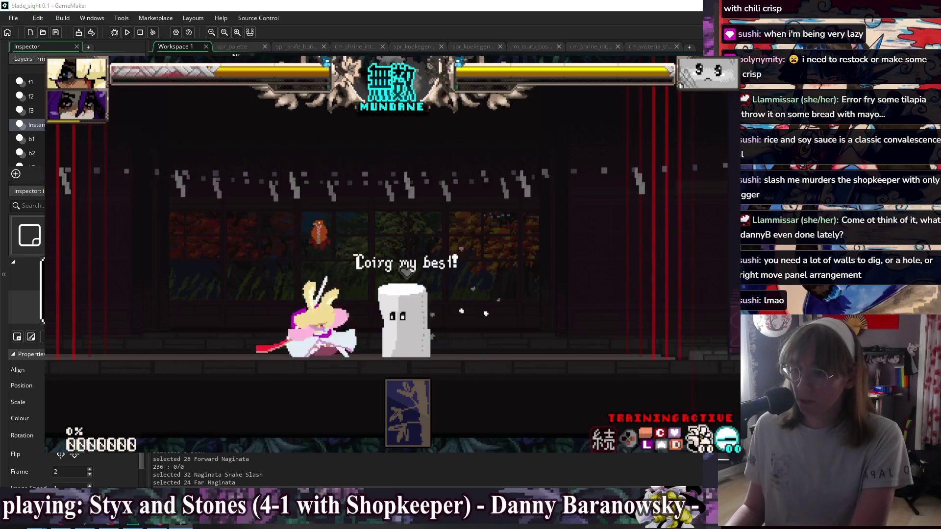
key(Right)
key(j)
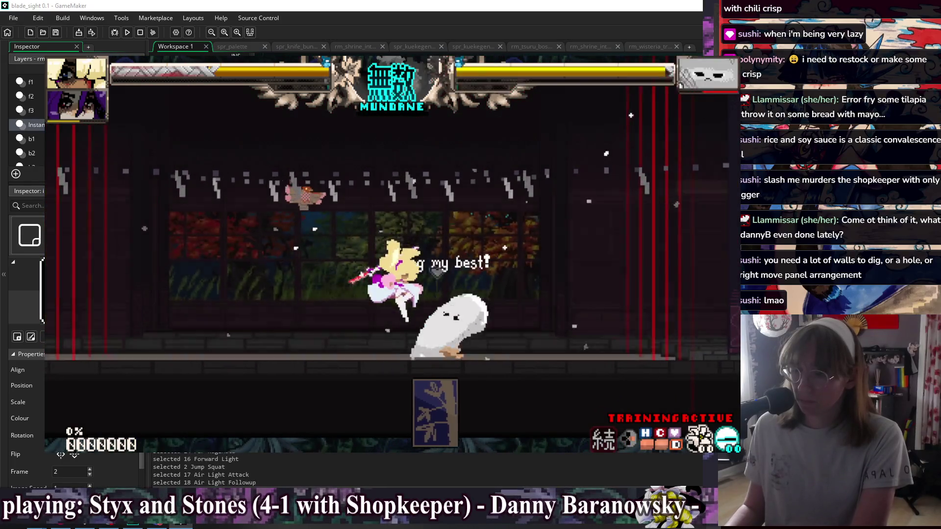
key(Up)
key(j)
key(j)
key(Up)
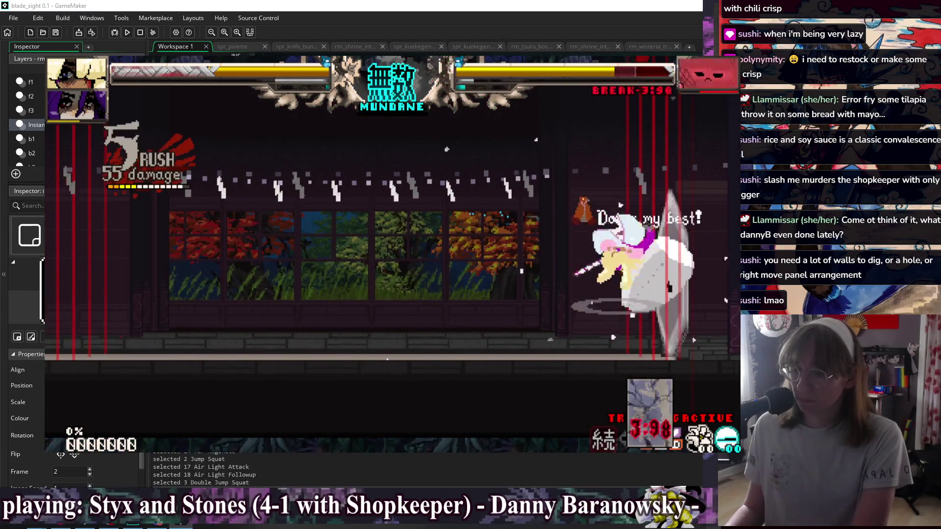
Dash in and attack to break the dummy.
key(k)
key(Left)
key(Left)
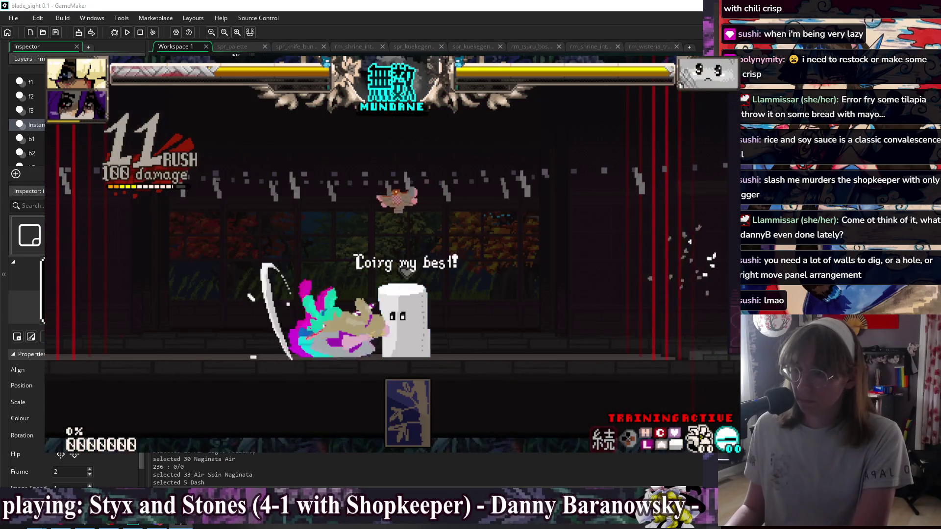
key(j)
key(Down)
key(j)
key(Left)
key(k)
Jump and finish the string with an Air Spin Naginata.
key(Up)
key(k)
key(Up)
key(k)
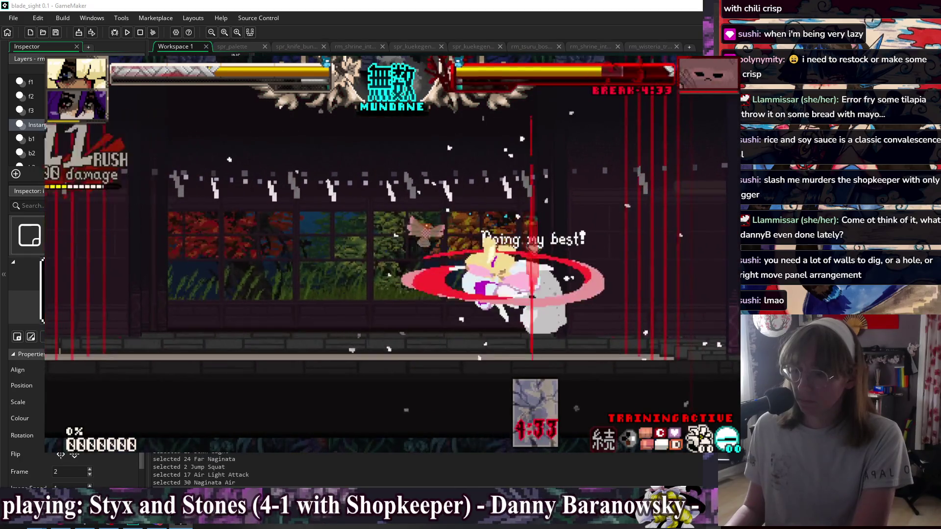
key(Down)
key(Right)
key(k)
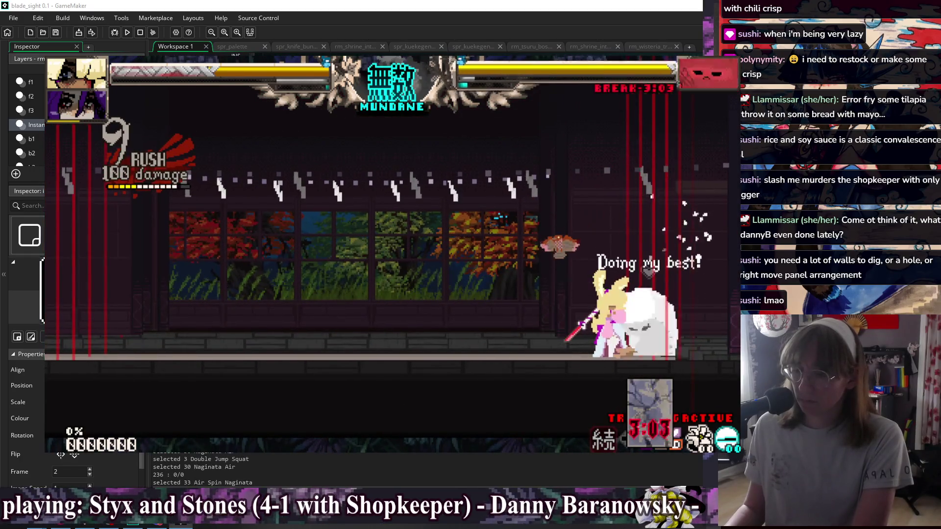
Jump off the floor and dash left into a jumping air attack.
key(Up)
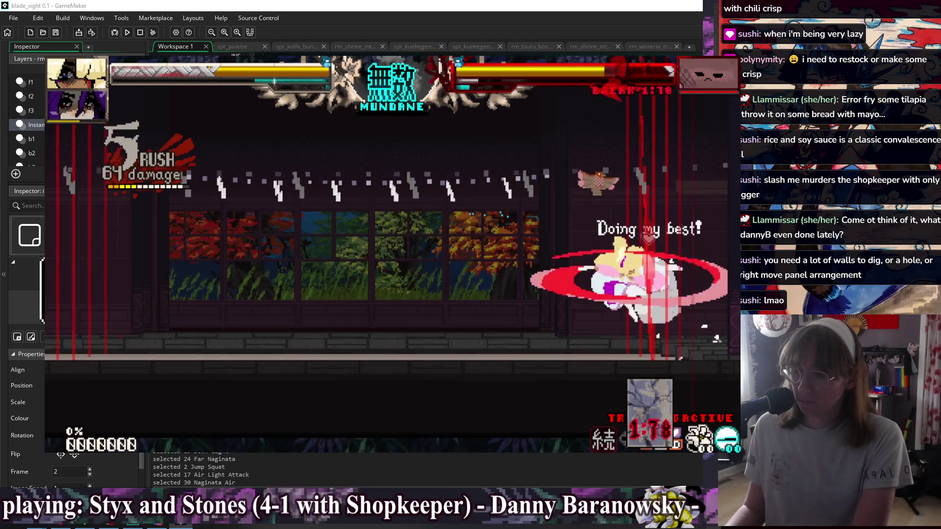
key(Down)
key(Left)
key(k)
key(Up)
key(k)
Dash right with forward naginata attacks, double jump, and land an Air Spin Naginata.
key(k)
key(Right)
key(k)
key(Down)
key(Right)
key(k)
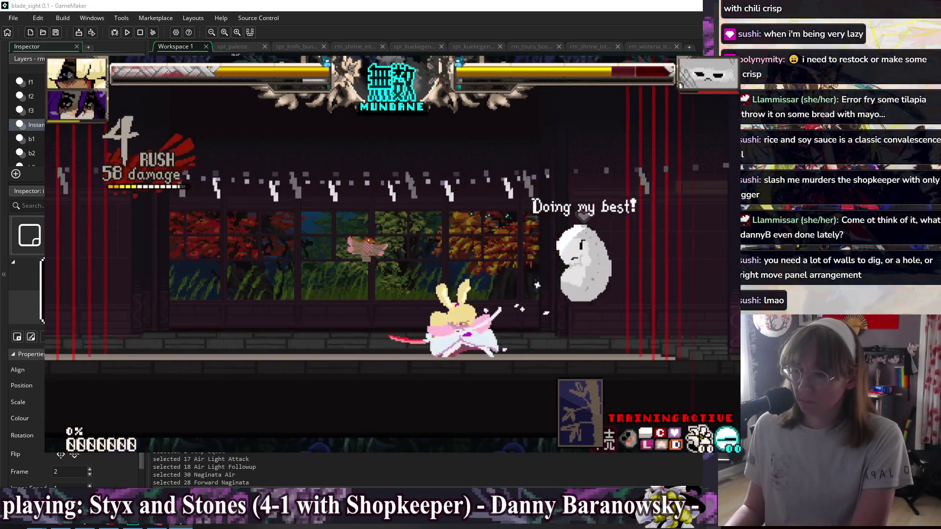
key(Up)
key(k)
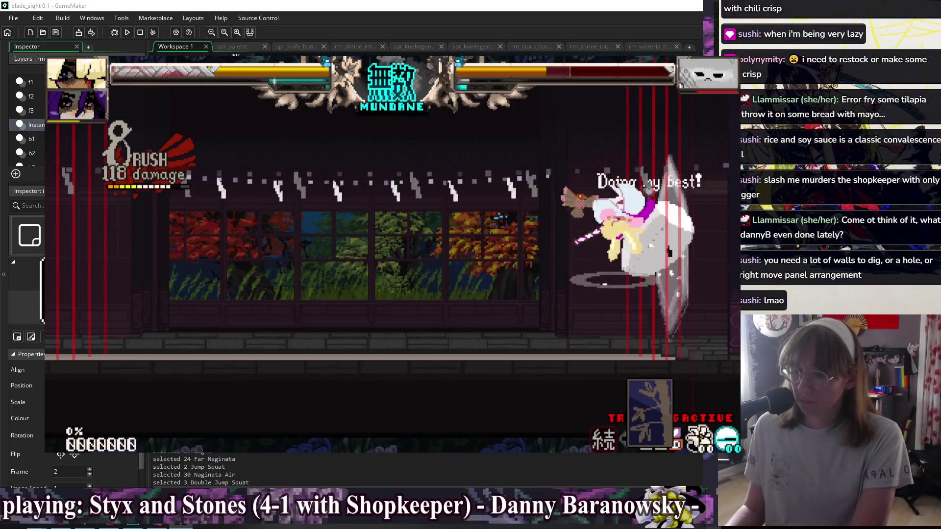
key(k)
key(Down)
key(Right)
key(k)
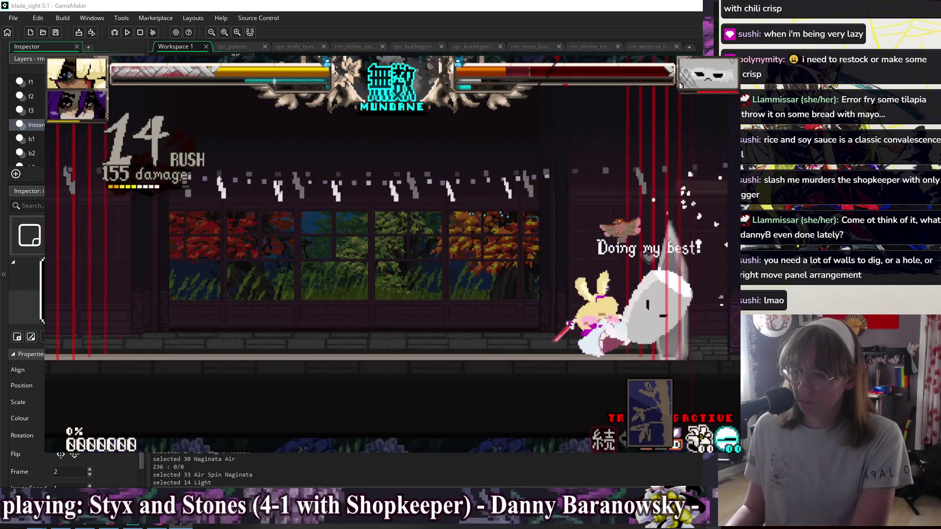
Dash in and slash to break the dummy, then extend with aerial attacks.
key(Down)
key(j)
key(Left)
key(k)
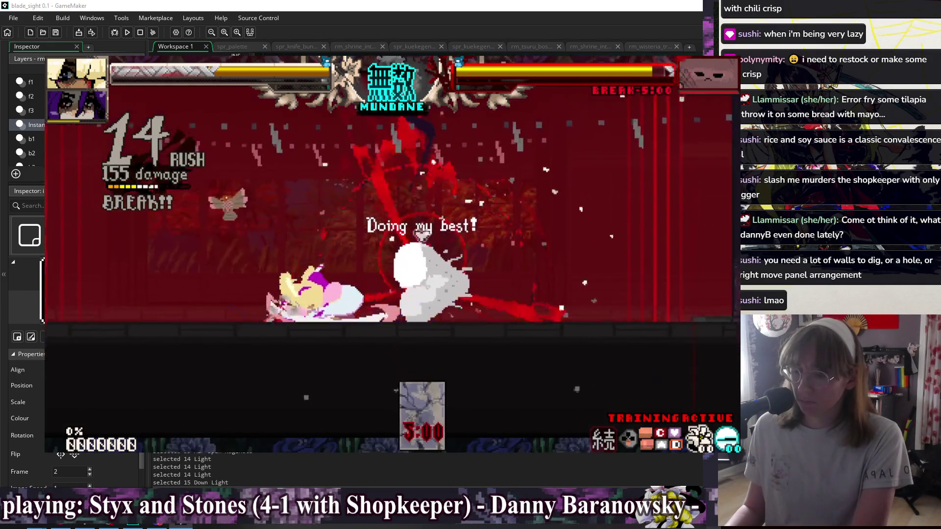
key(Up)
key(j)
key(j)
key(k)
key(Right)
key(k)
key(j)
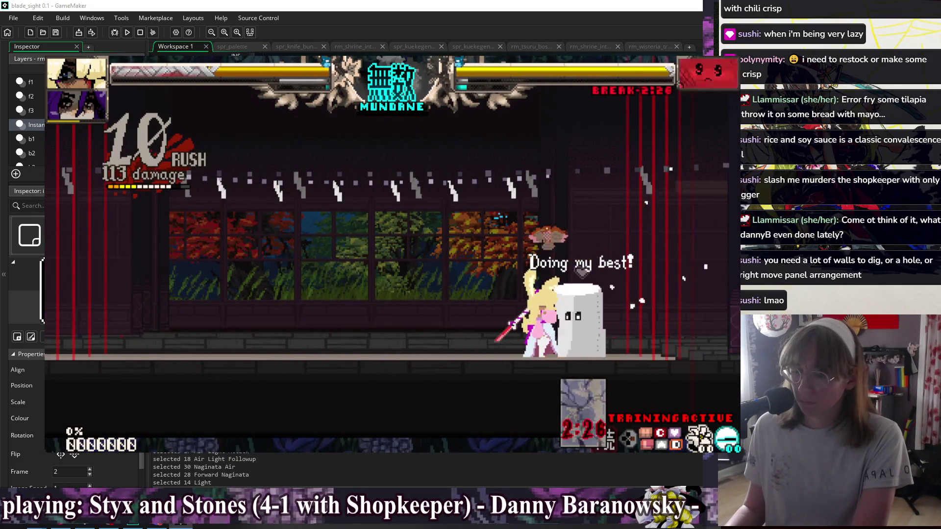
Open a fresh combo on the dummy and continue with aerial naginata attacks.
key(Down)
key(j)
key(Left)
key(k)
key(Up)
key(j)
key(Up)
key(k)
key(Up)
key(k)
Keep the combo going past 16 hits with a naginata throw.
key(k)
key(j)
key(Left)
key(k)
key(Up)
key(j)
key(j)
key(k)
key(Down)
key(k)
key(Up)
key(j)
key(j)
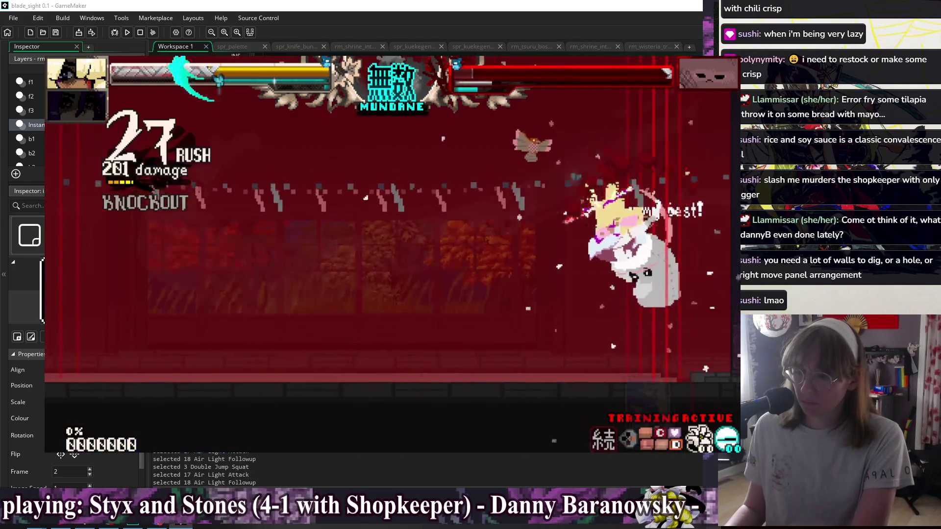
Finish with a super attack for the 31-hit, 214-damage combo and quit the game.
key(k)
key(Down)
key(Right)
key(k)
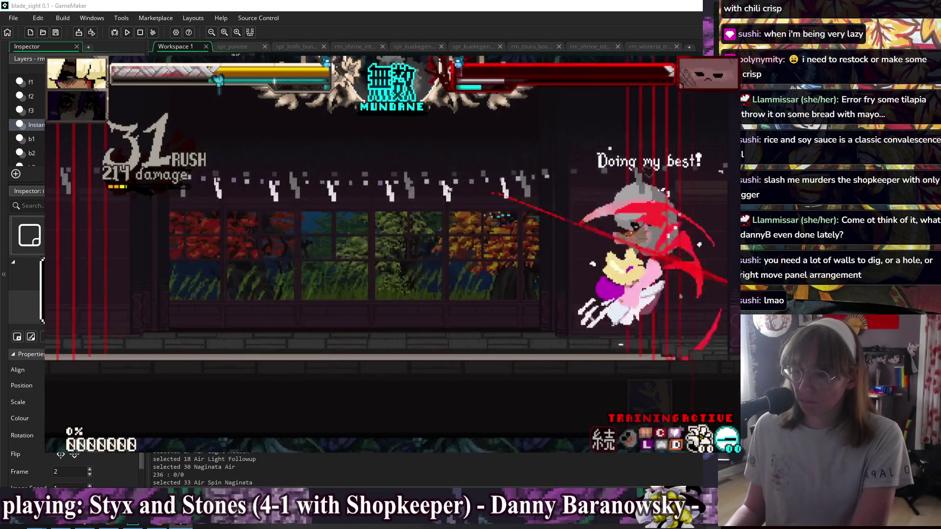
key(Escape)
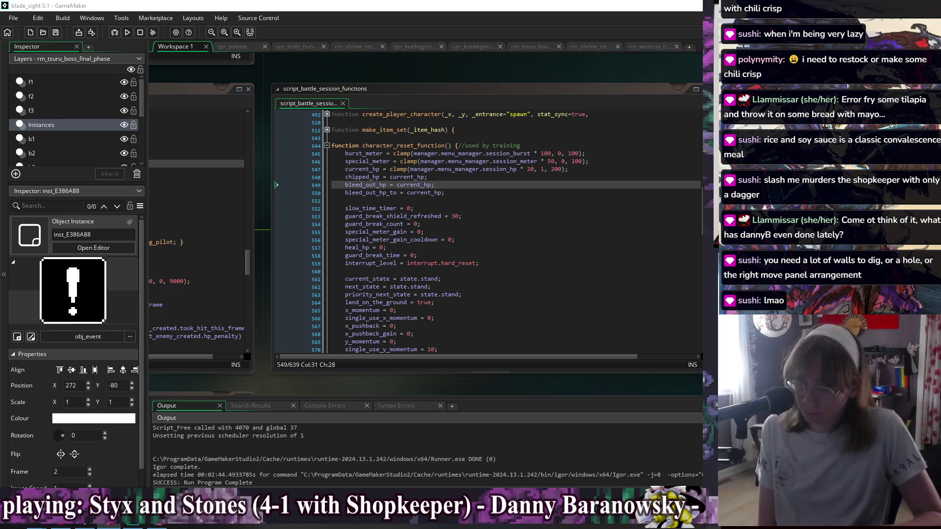
Return to the IDE and pan the workspace to obj_room_training_controller's Events.
key(alt+Tab)
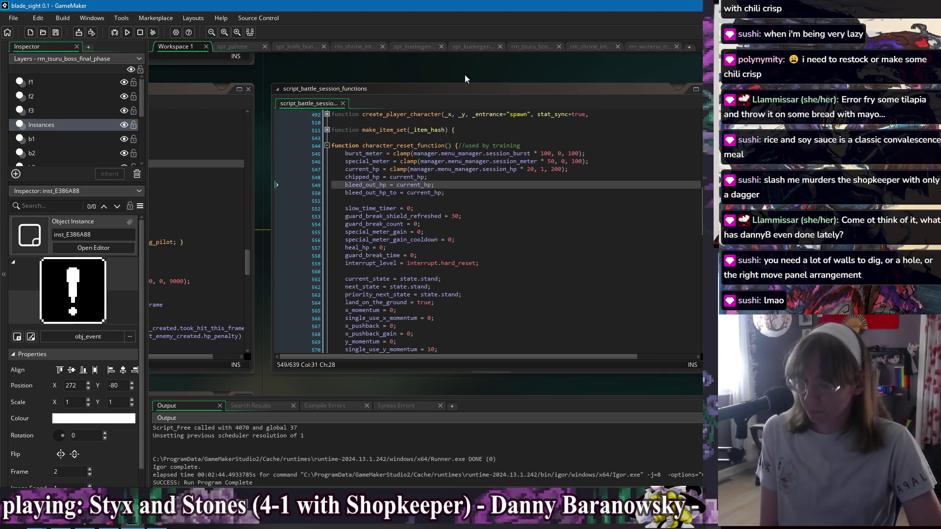
drag(195, 75, 570, 72)
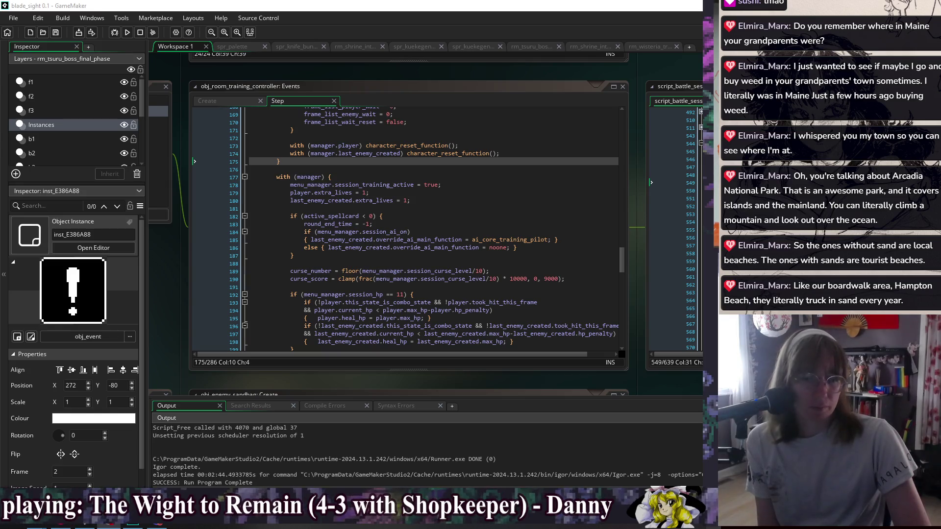
click(464, 248)
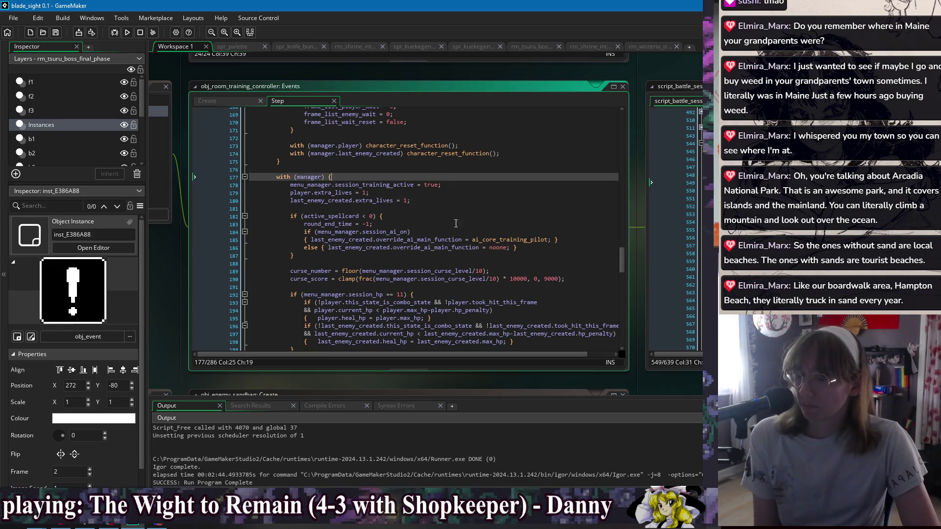
key(Down)
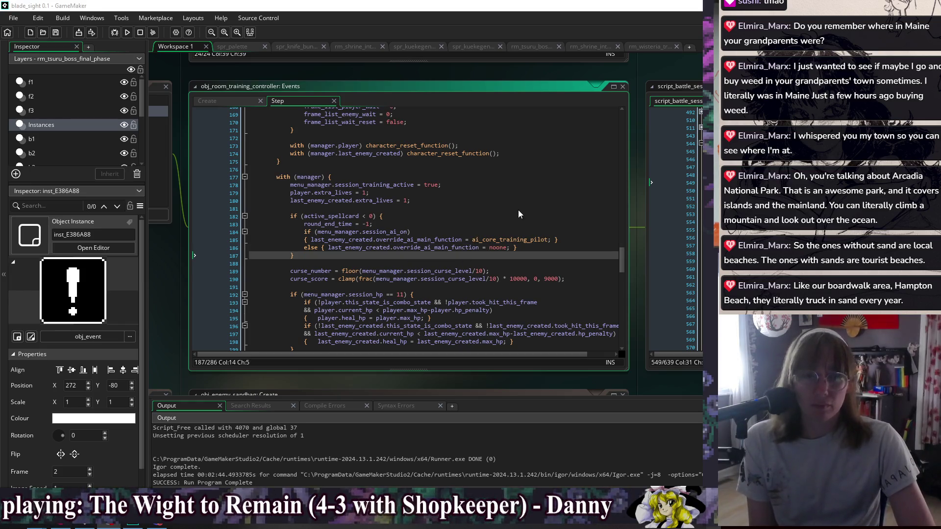
click(454, 224)
click(441, 206)
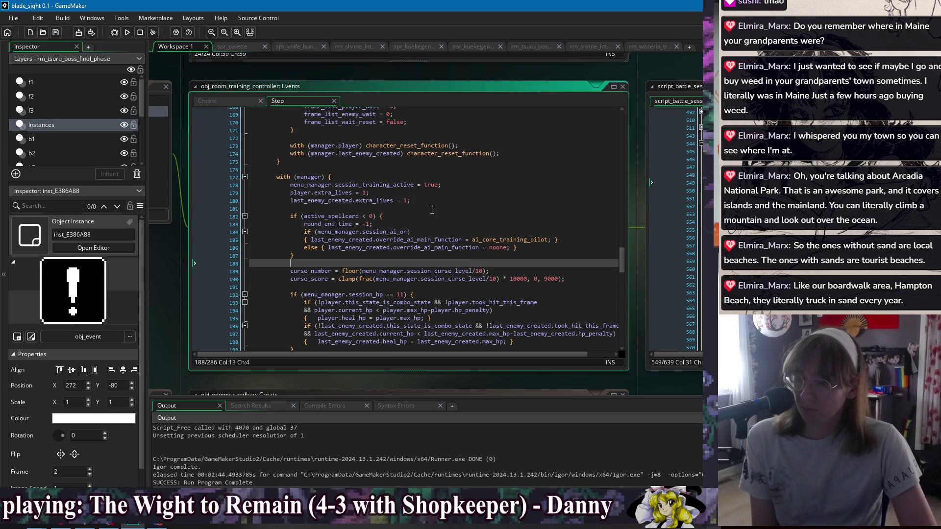
click(380, 177)
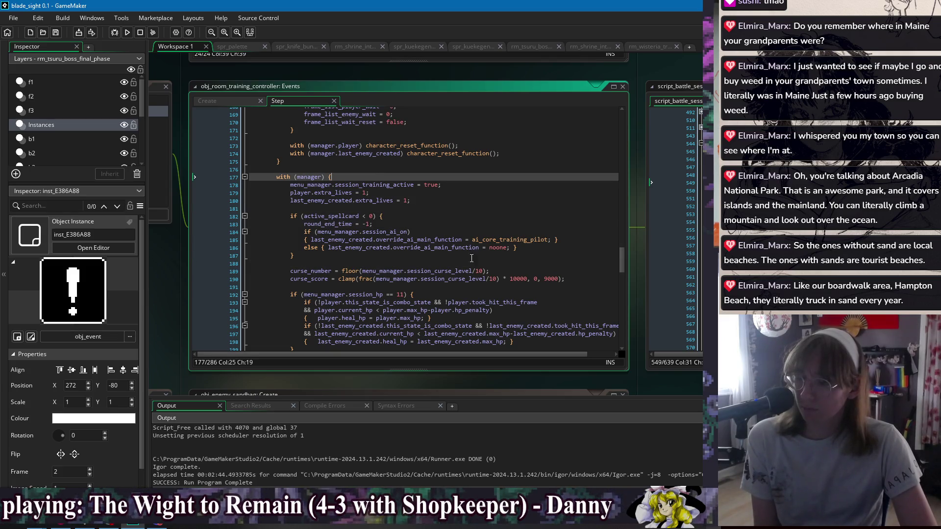